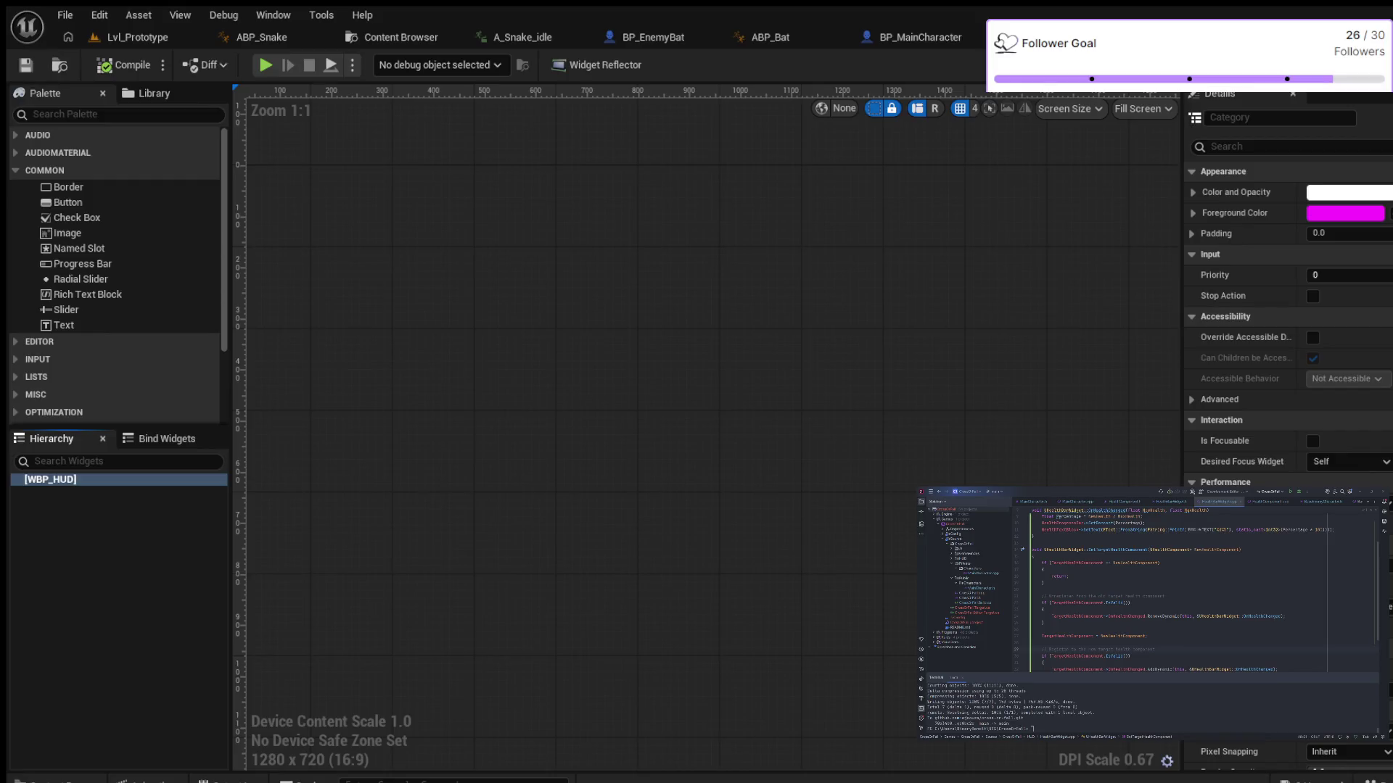
Search the Palette for 'ca' and place a Canvas Panel as WBP_HUD's root widget
left_click(50, 479)
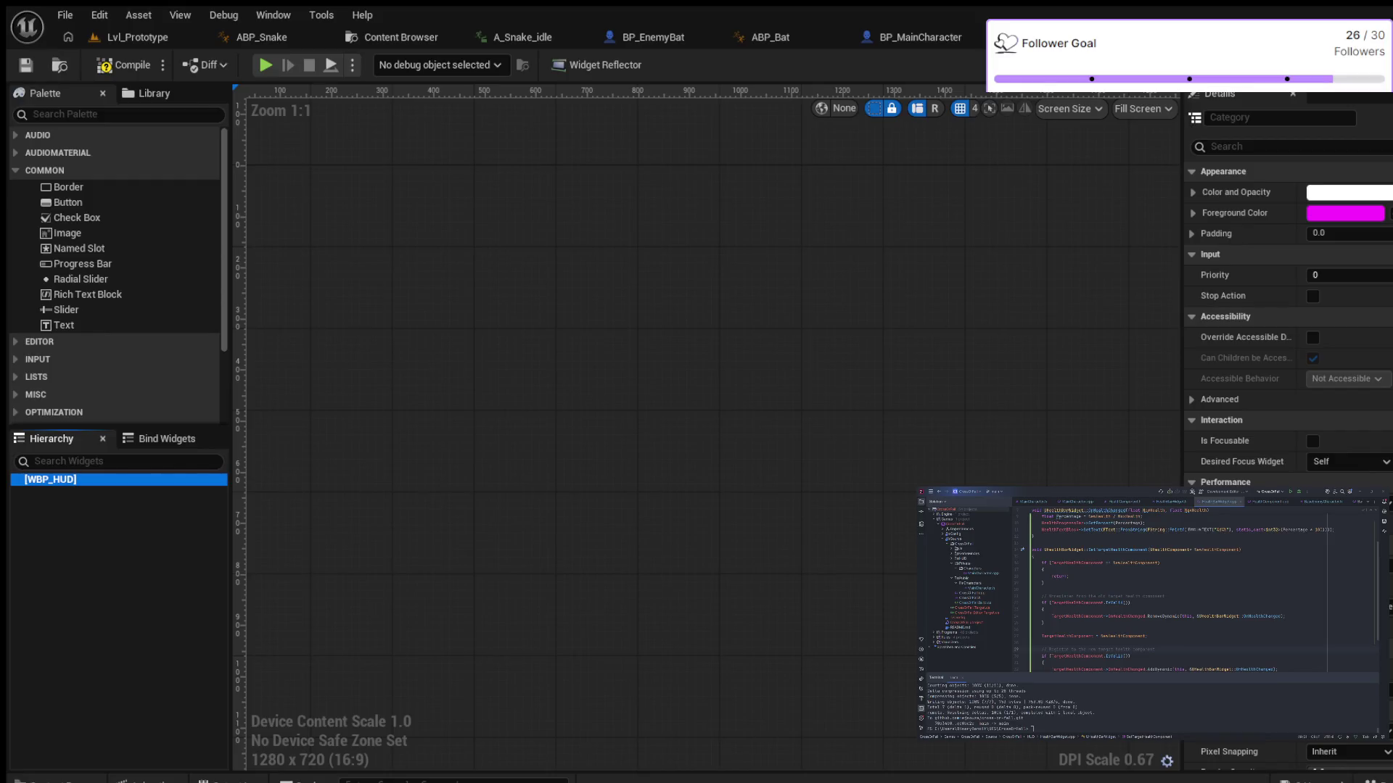
left_click(108, 114)
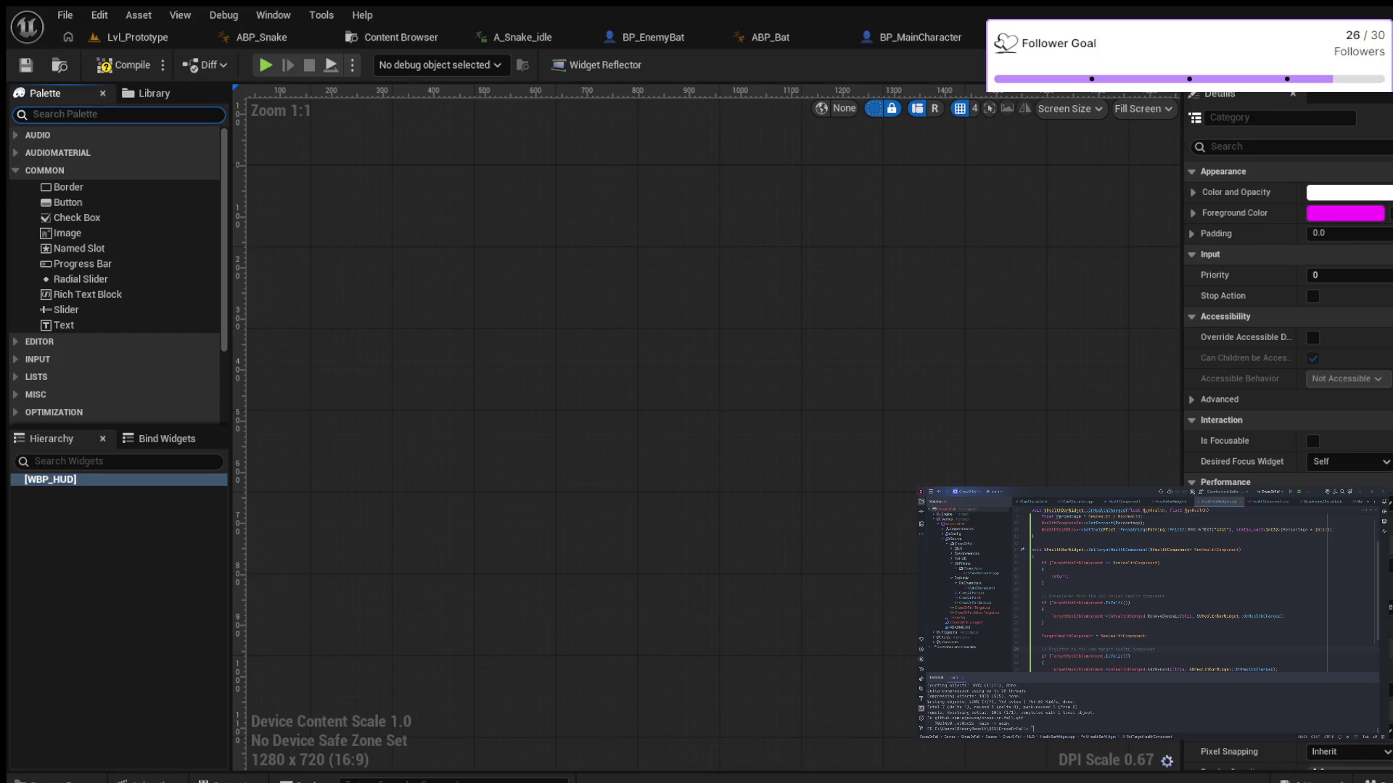
type("ca")
left_click(84, 151)
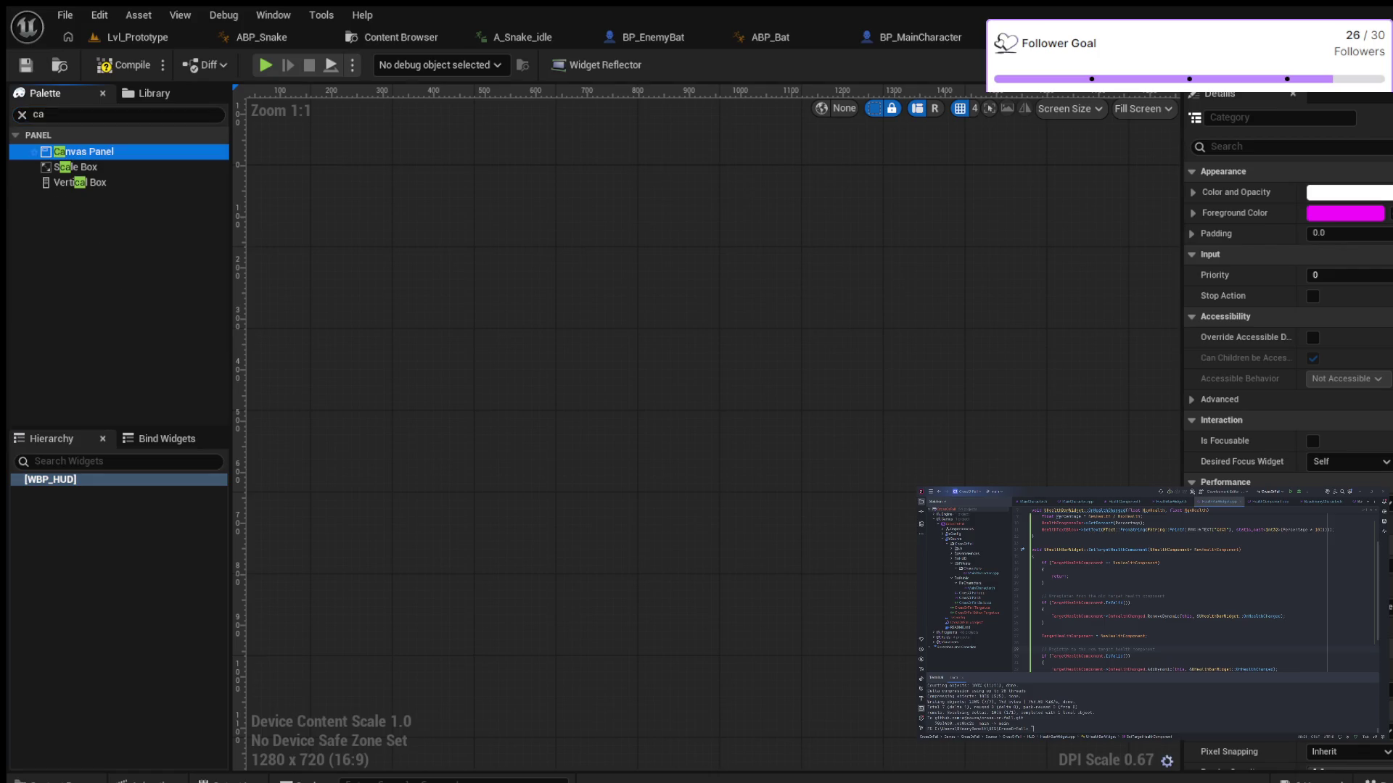
left_click_drag(83, 152, 50, 479)
left_click_drag(84, 152, 51, 482)
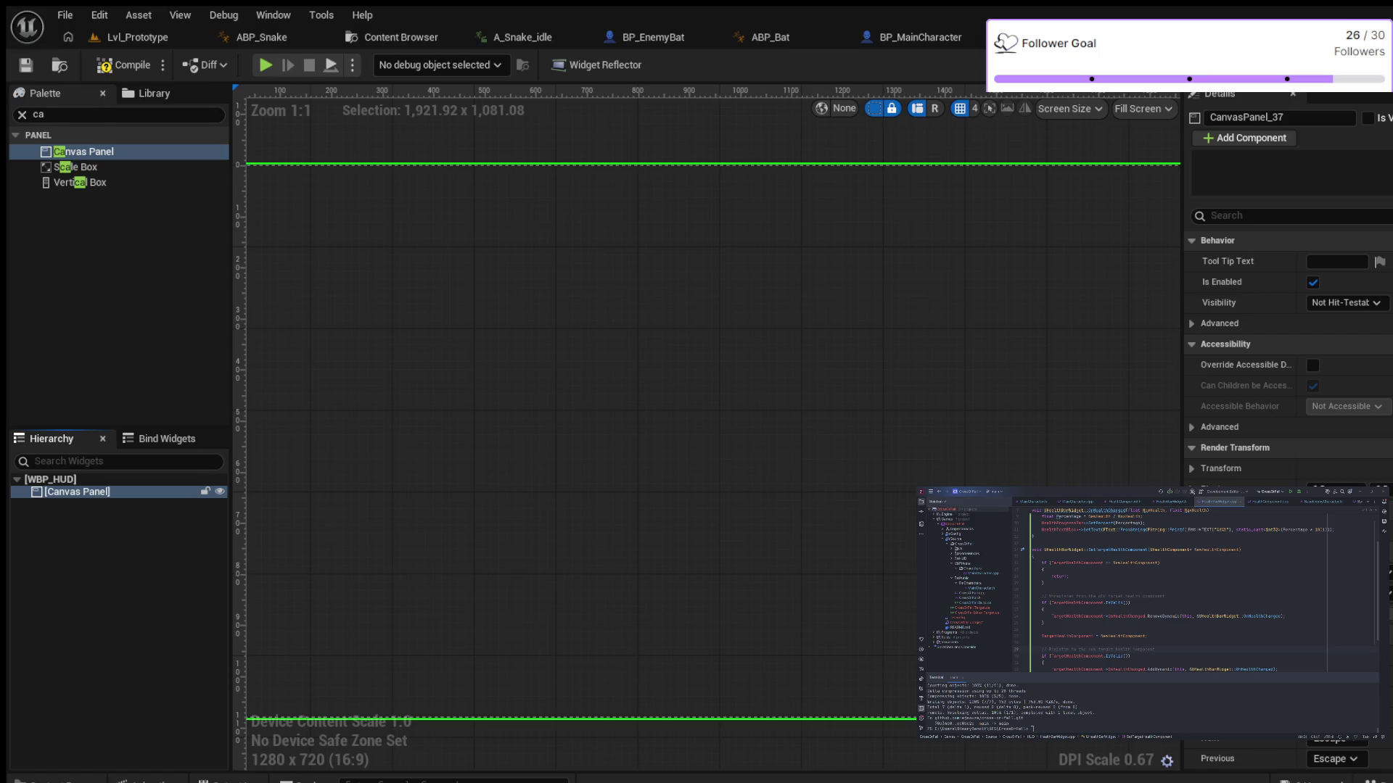
left_click(44, 115)
Add a WBP Progress Bar inside the Canvas Panel, compile, and select the bar
key("ctrl+a")
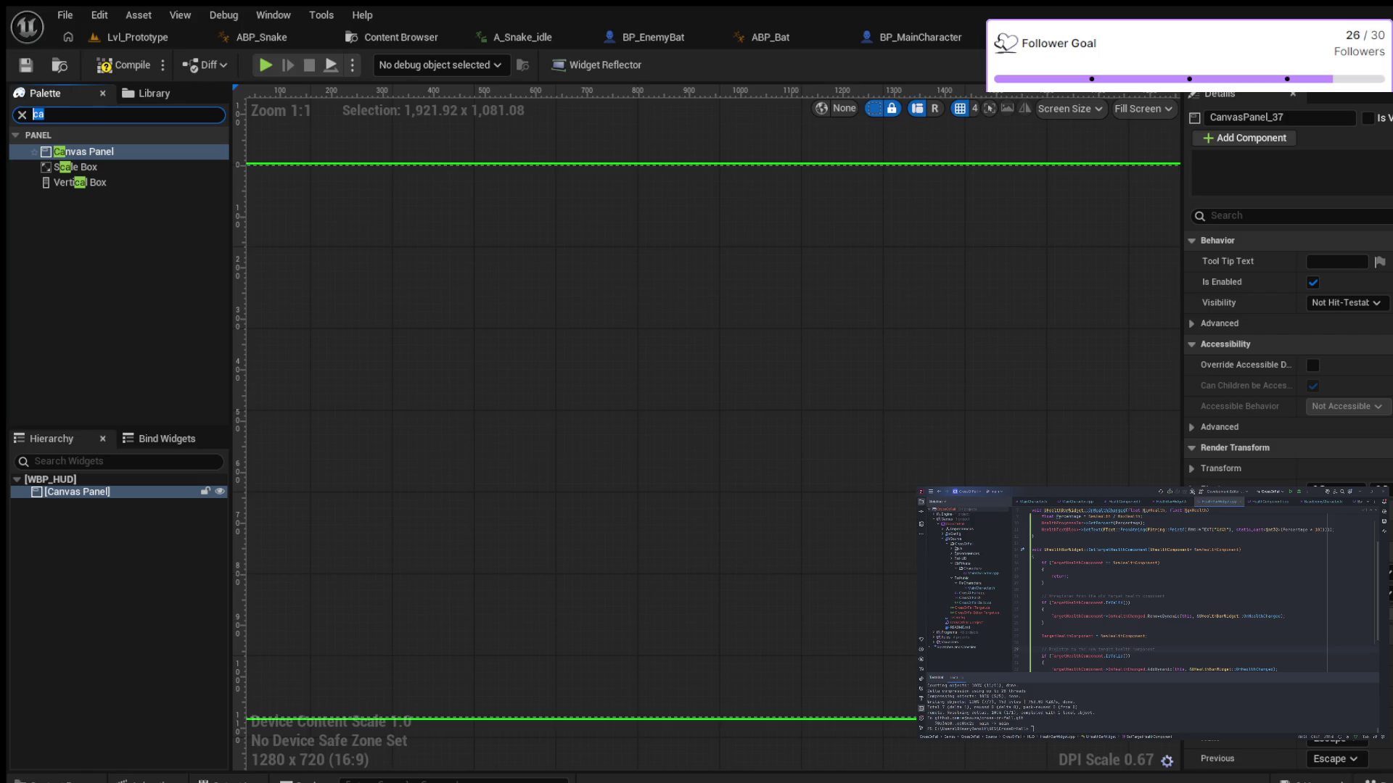
type("wbp")
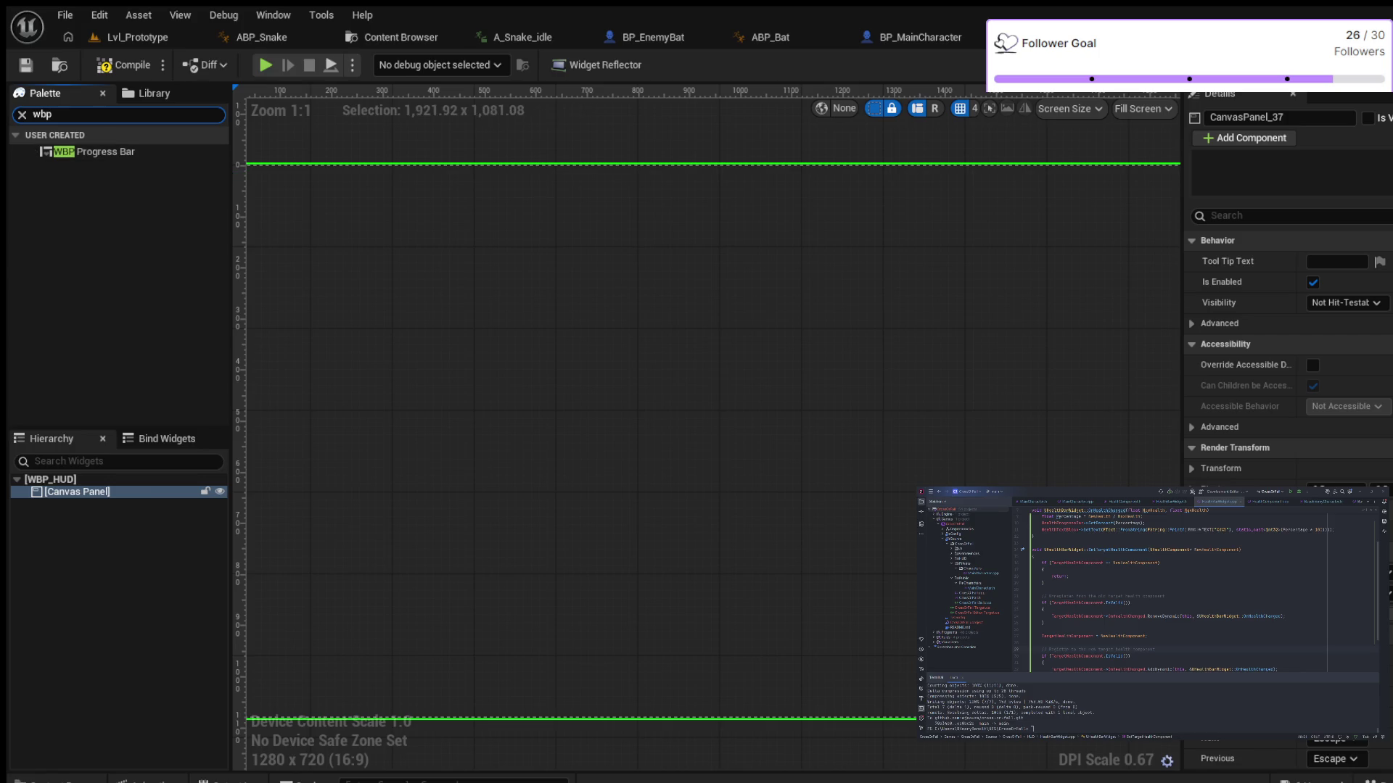
left_click_drag(95, 152, 77, 492)
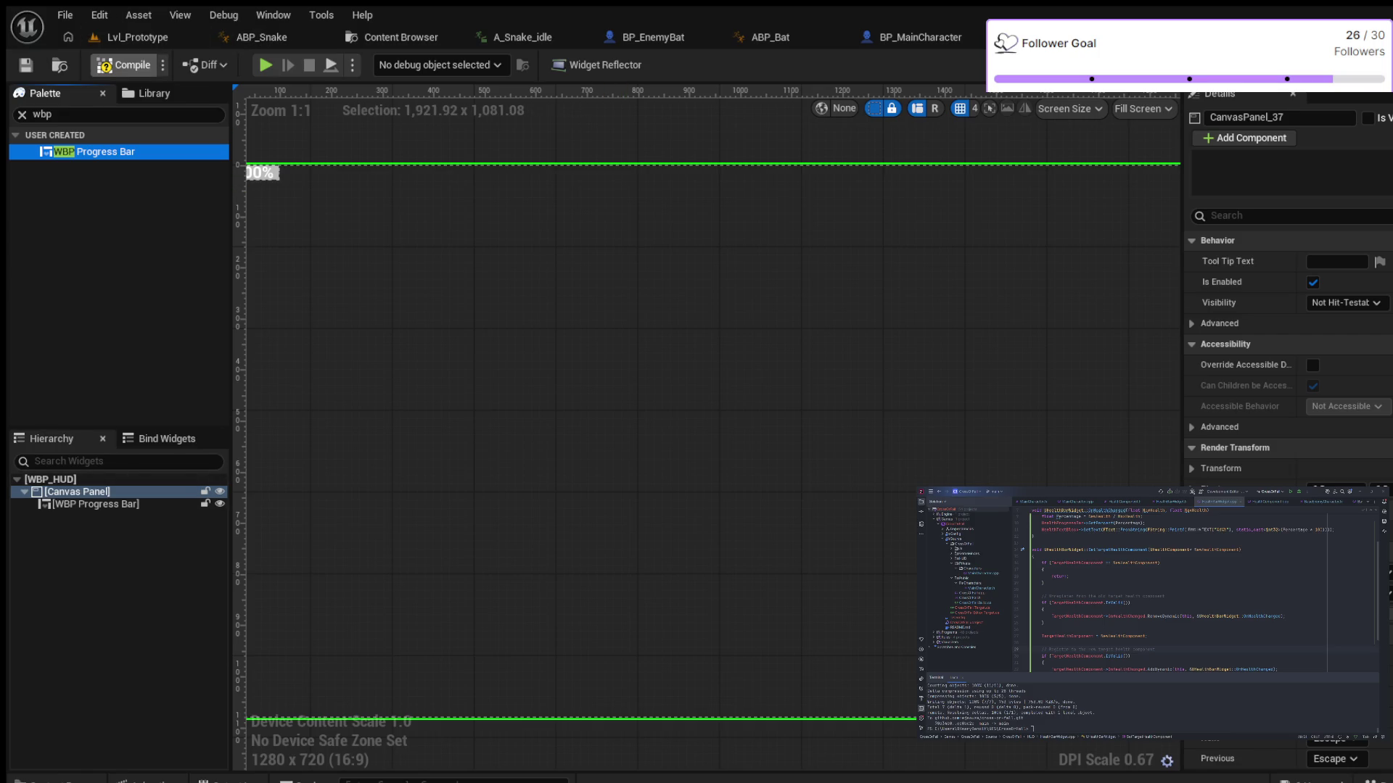
left_click(123, 65)
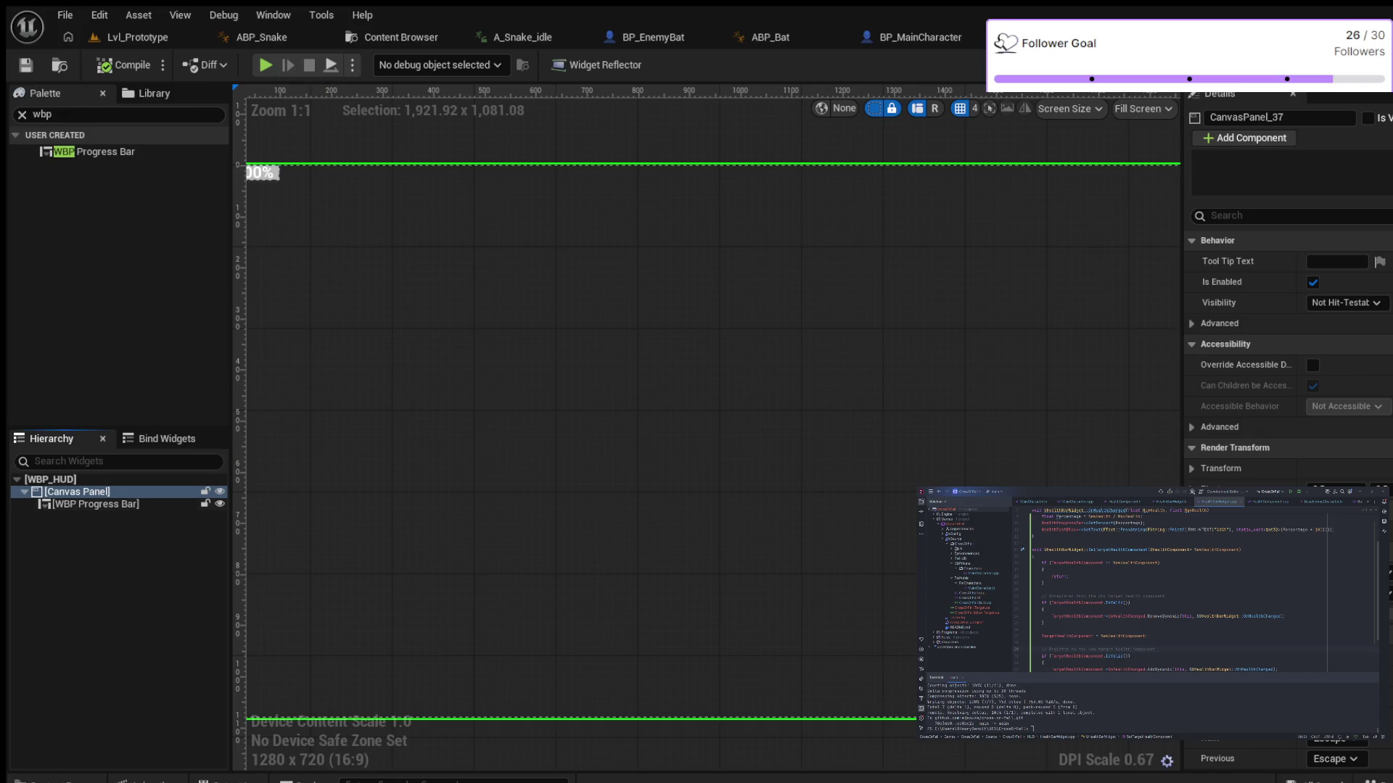
left_click(96, 504)
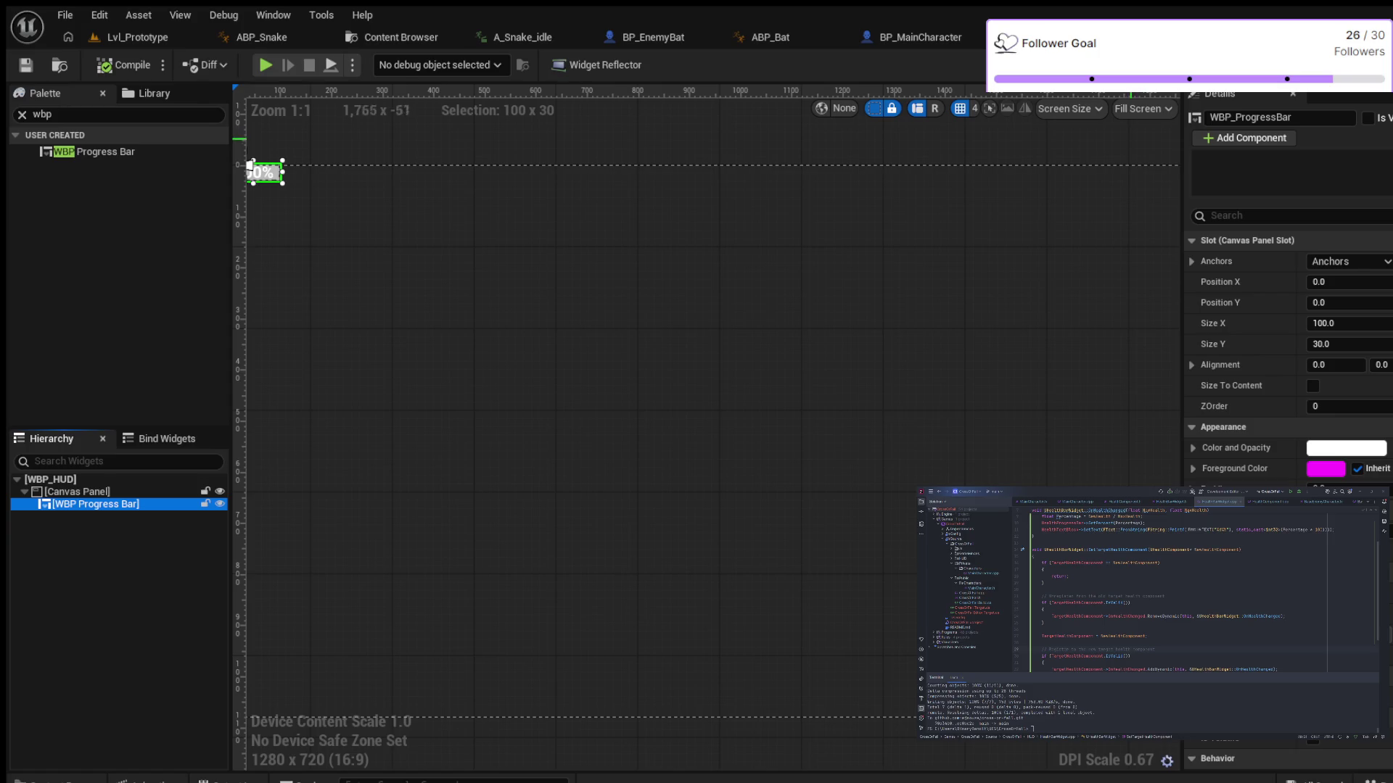
Anchor the progress bar bottom-left at Position X 30 and Y -80
left_click(1346, 261)
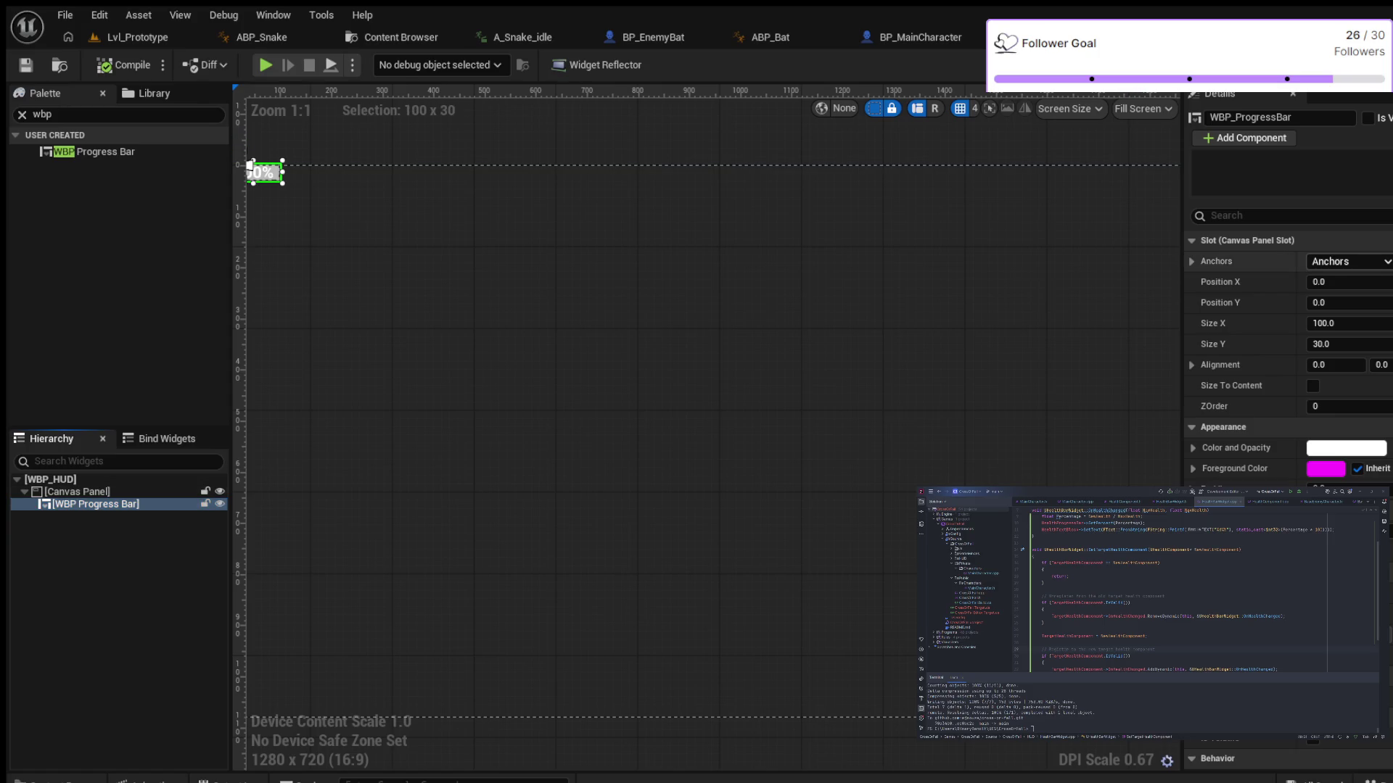
left_click(1226, 406)
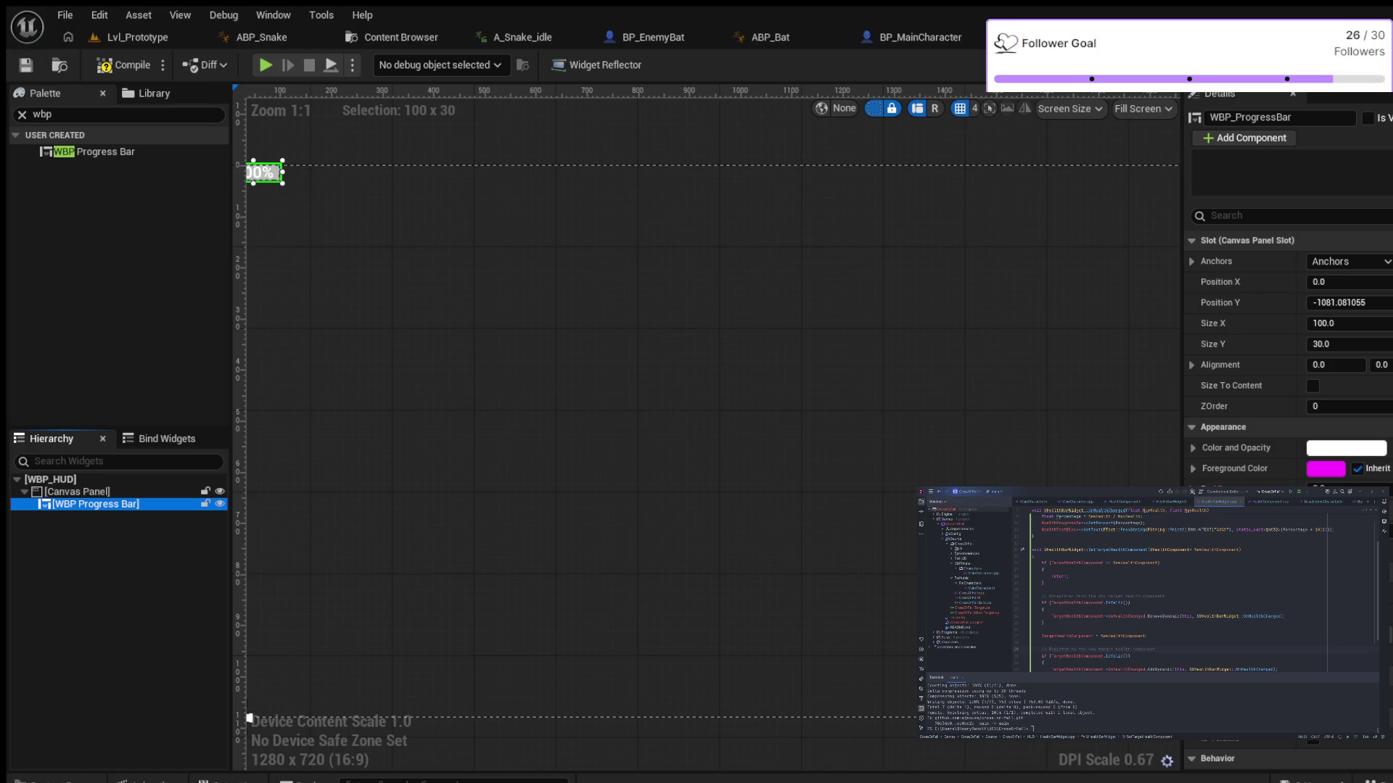
left_click(1335, 282)
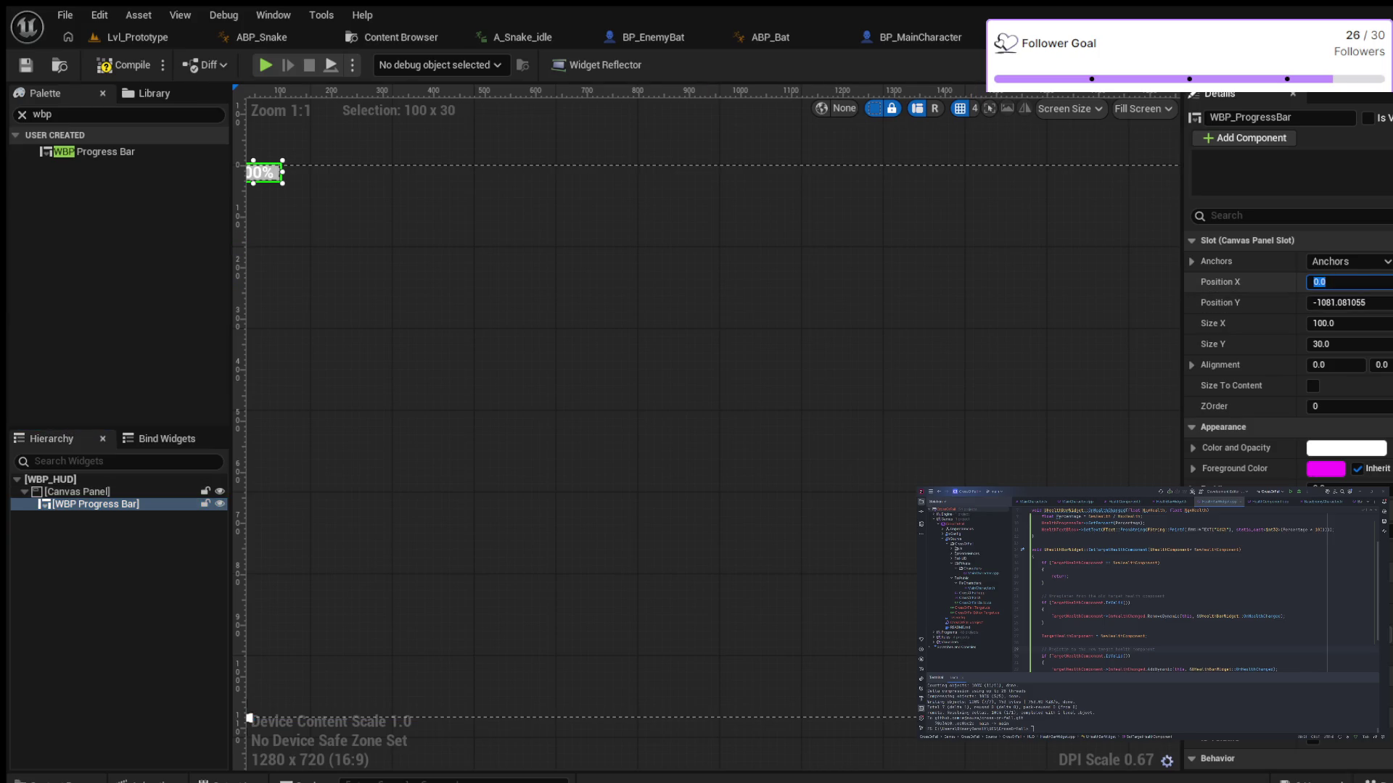
type("30")
key("Return")
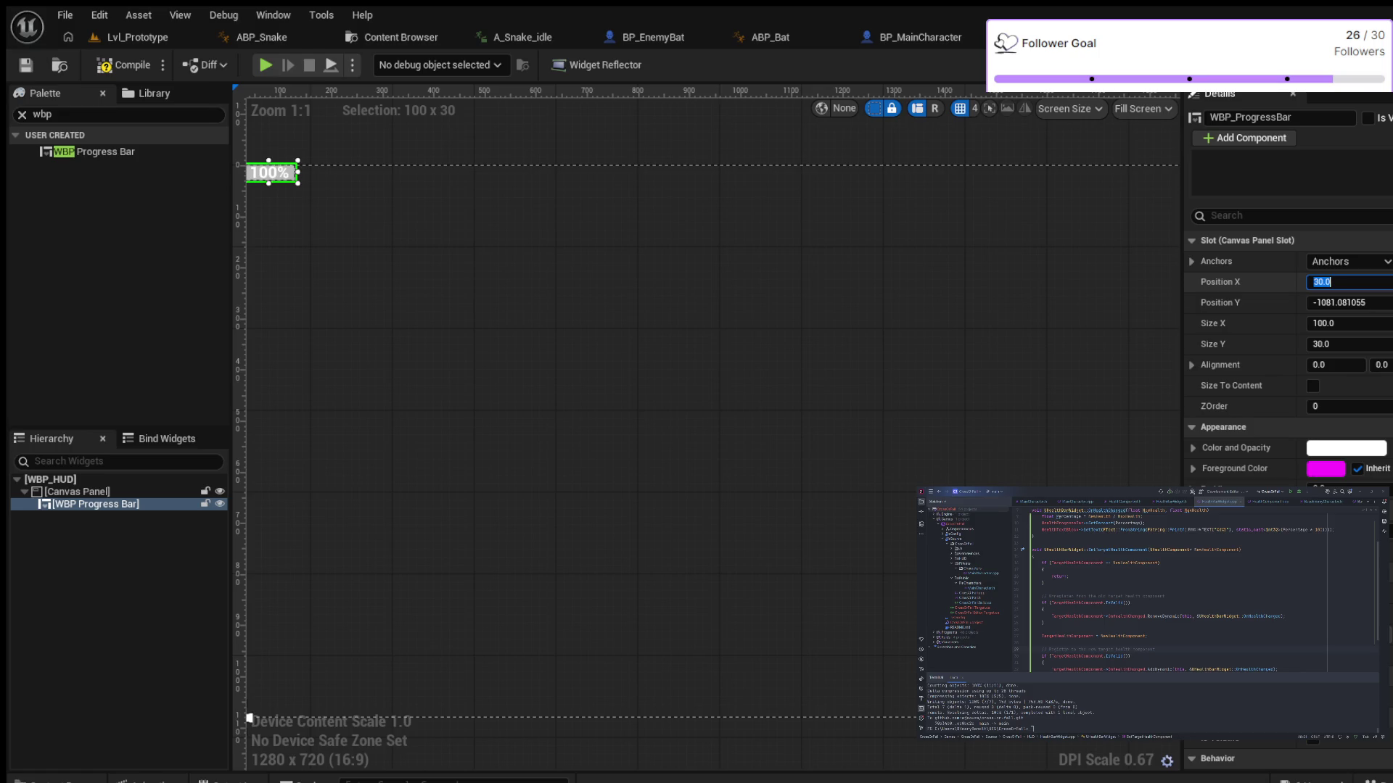
left_click(1338, 303)
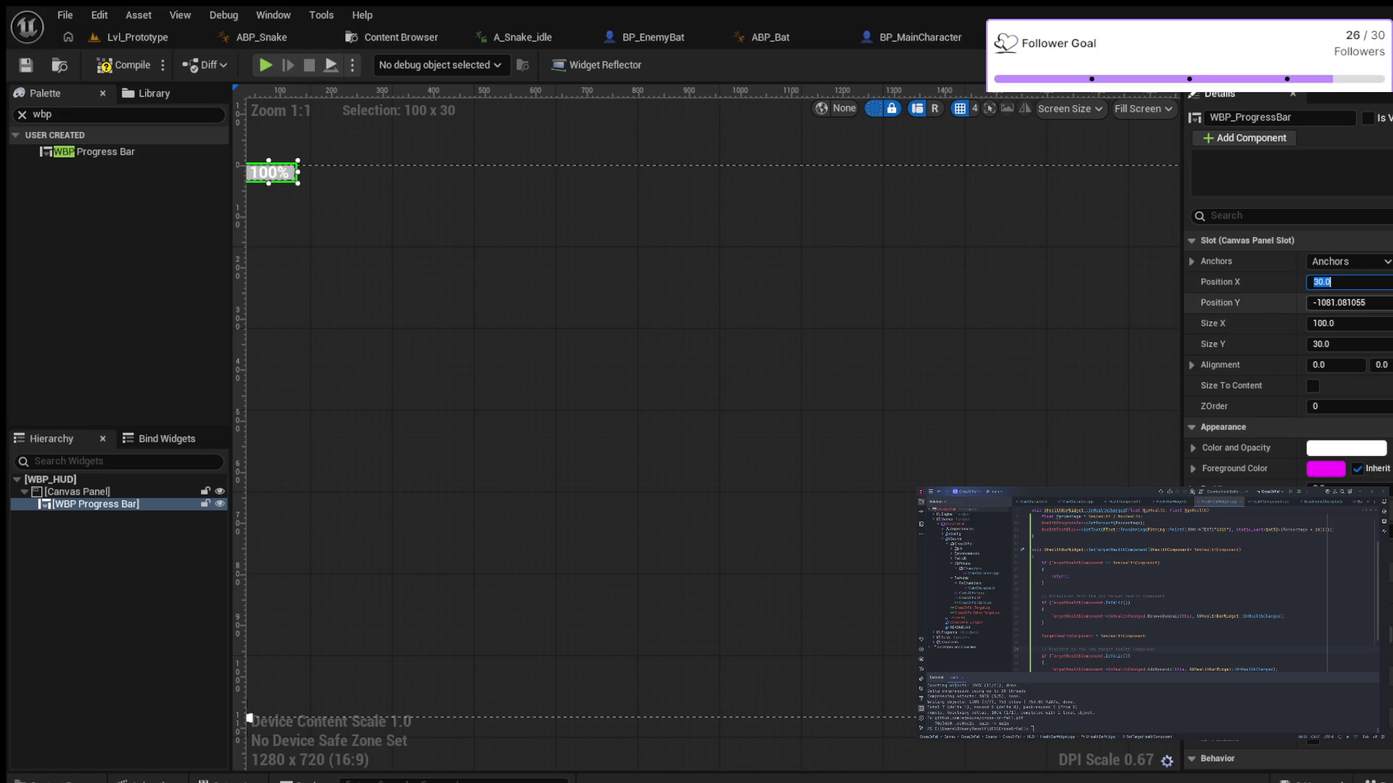
type("-80")
key("Return")
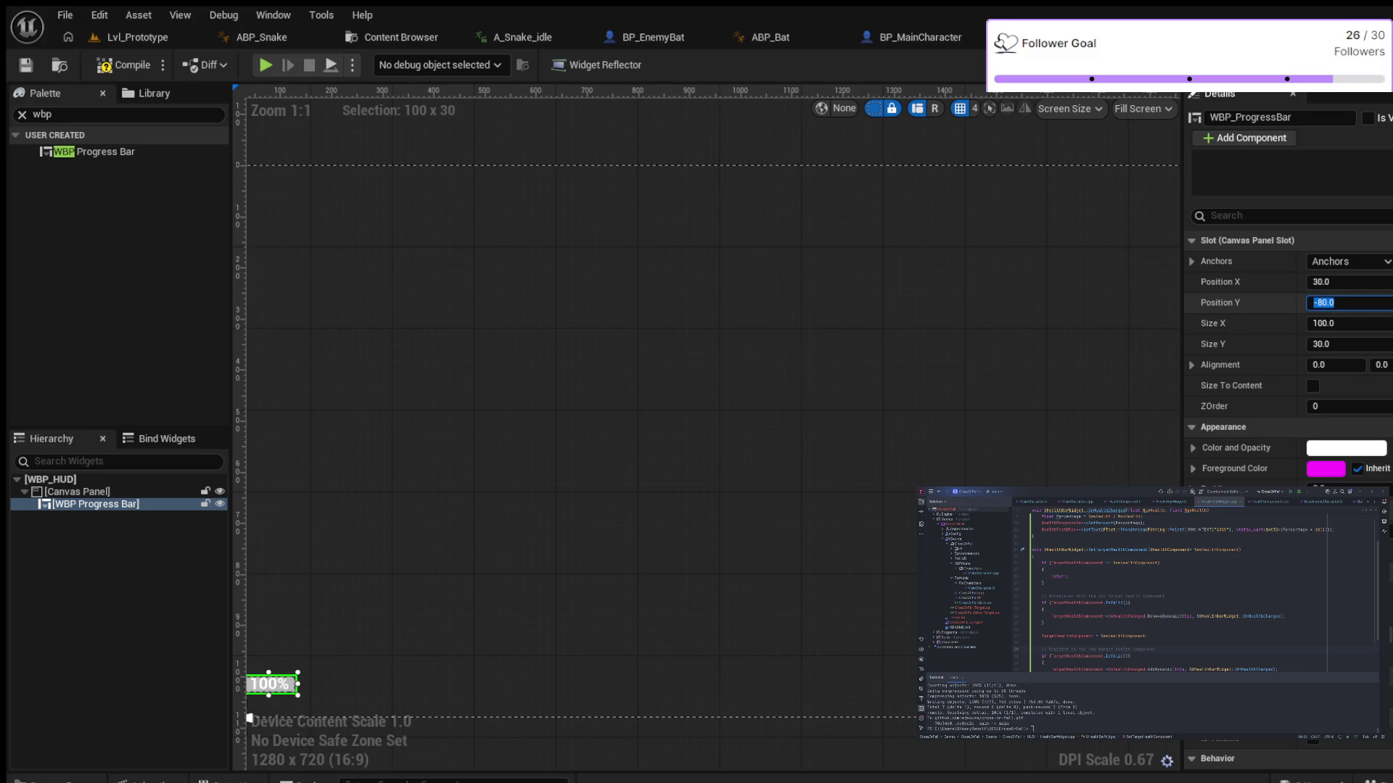
Size the progress bar 300 by 50 and compile the HUD
left_click(1338, 324)
type("300")
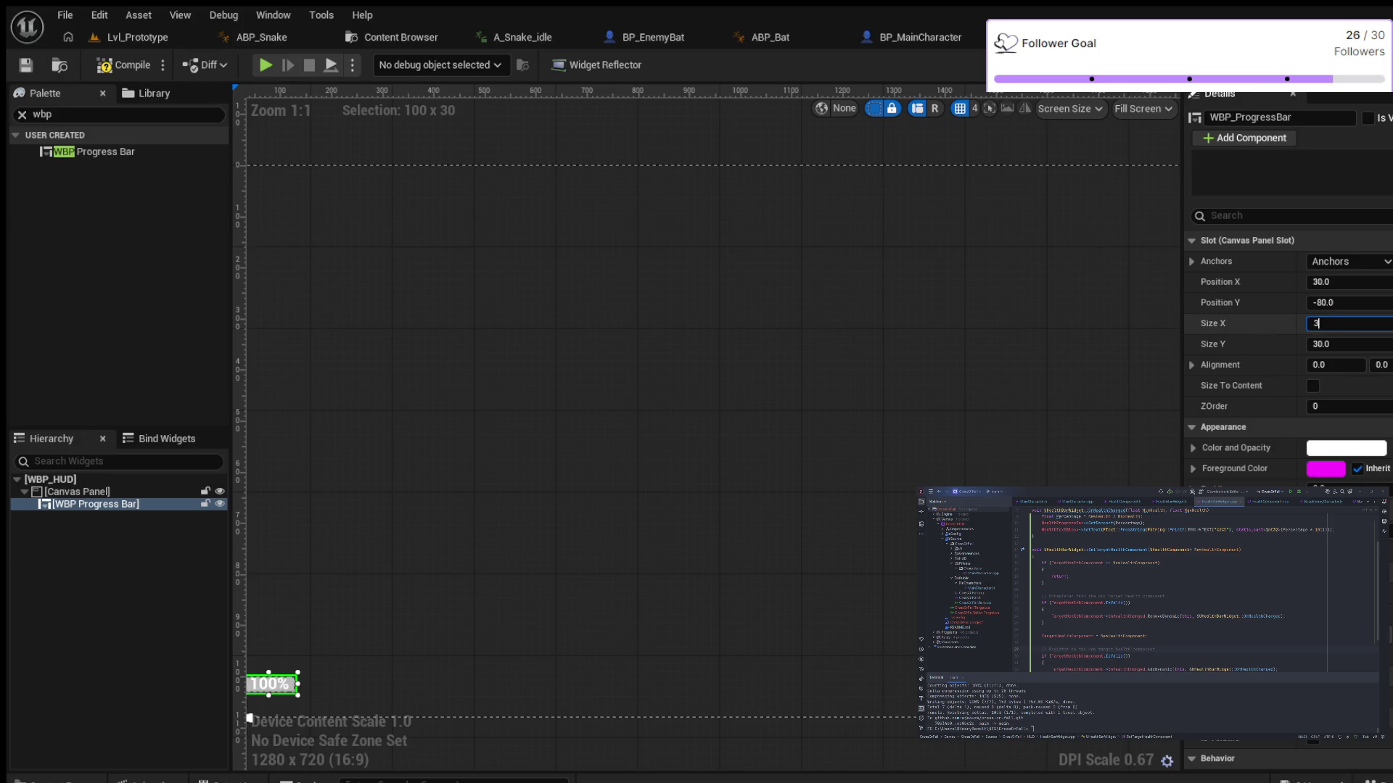
key("Return")
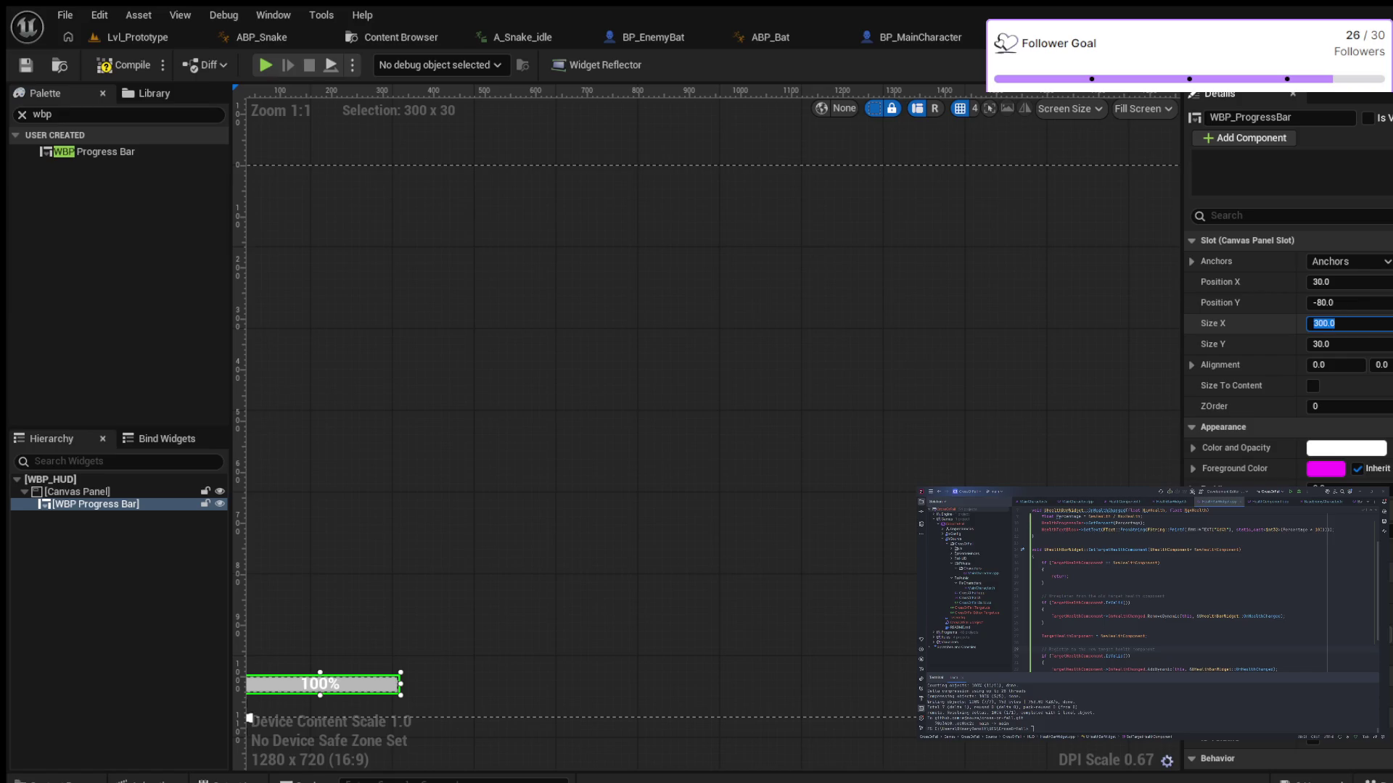
left_click(1339, 344)
type("50")
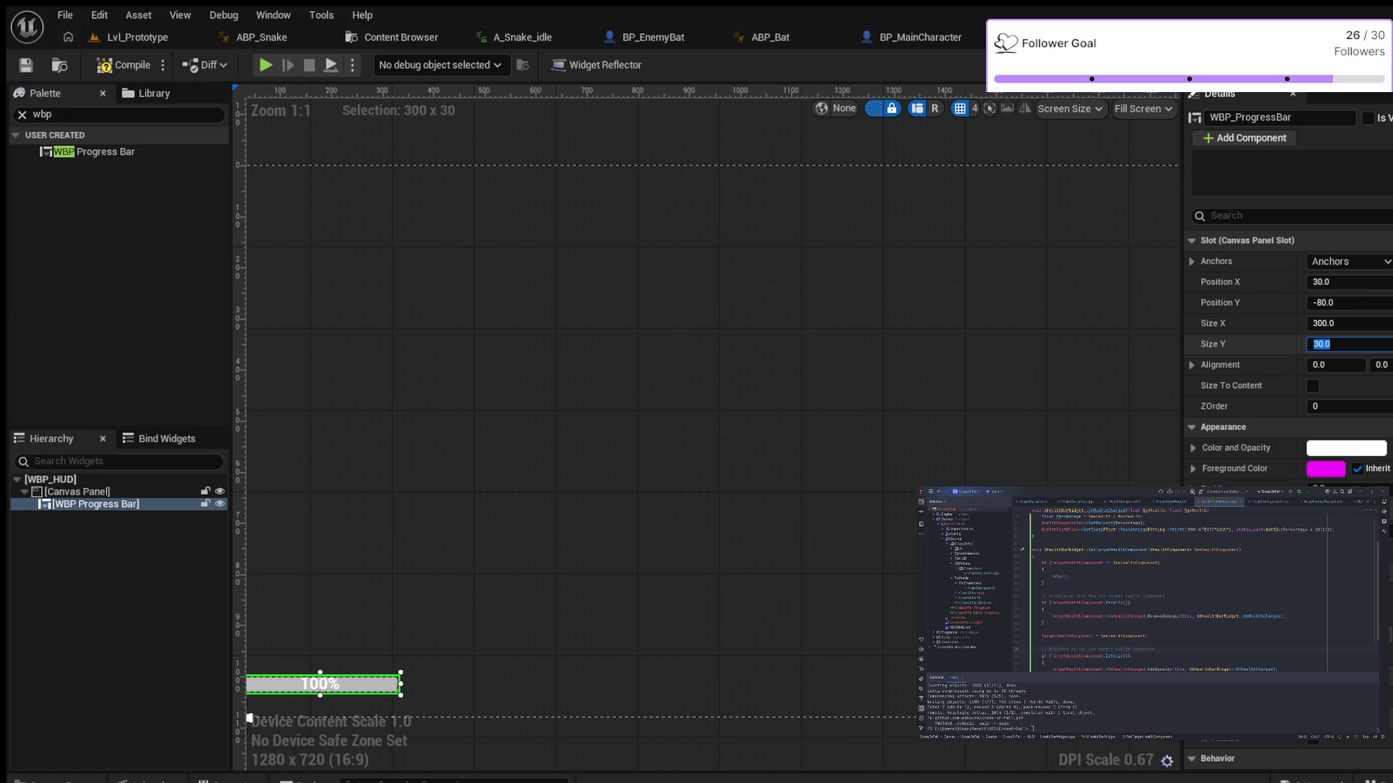
key("Return")
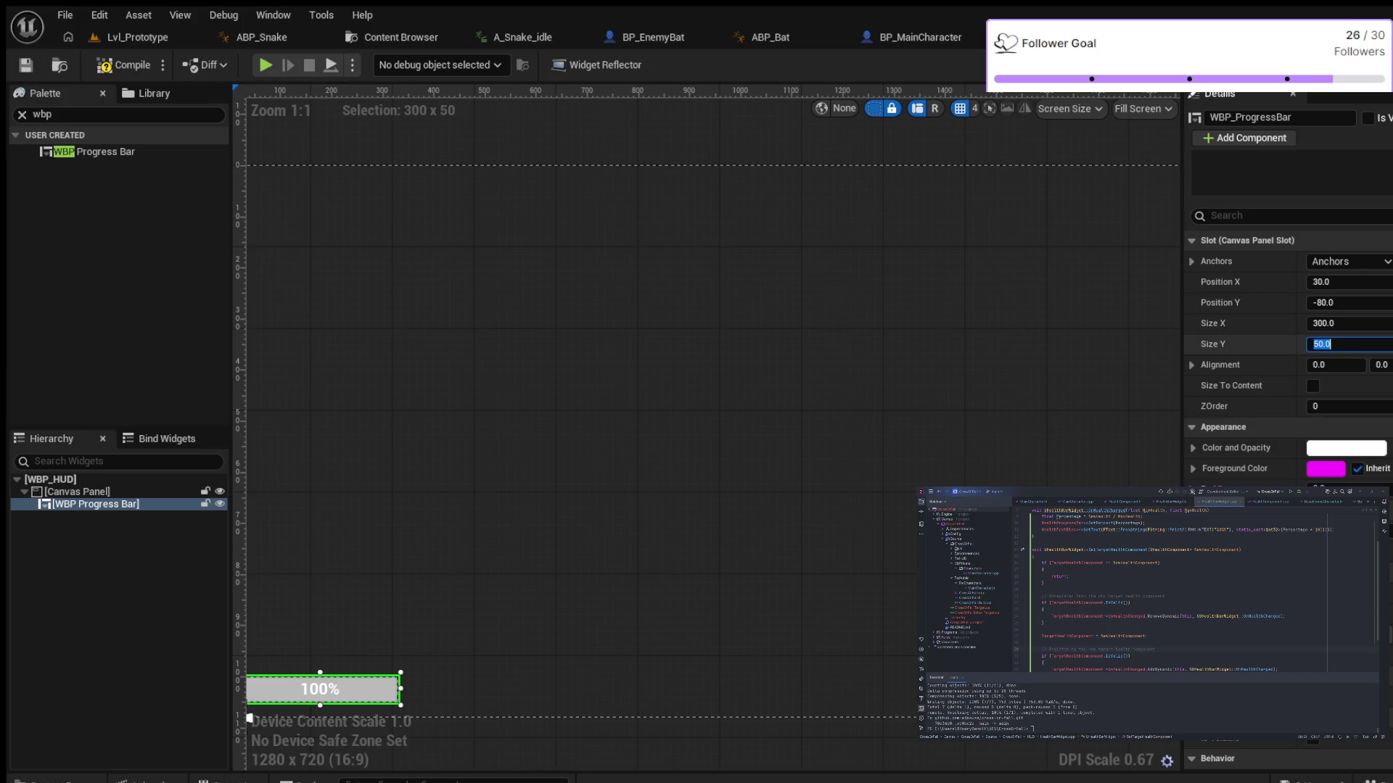
left_click(123, 65)
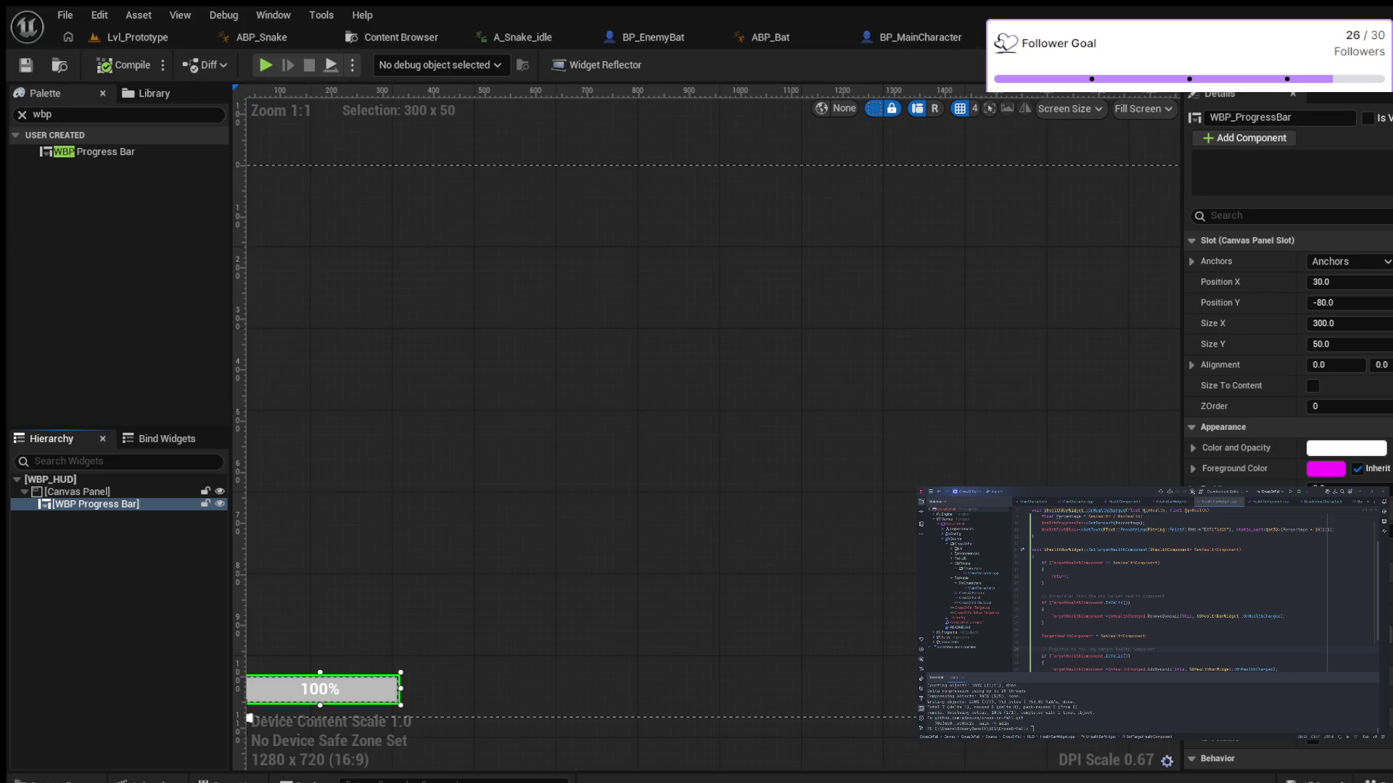
Switch to the BP_MainCharacter EventGraph tab
left_click(914, 37)
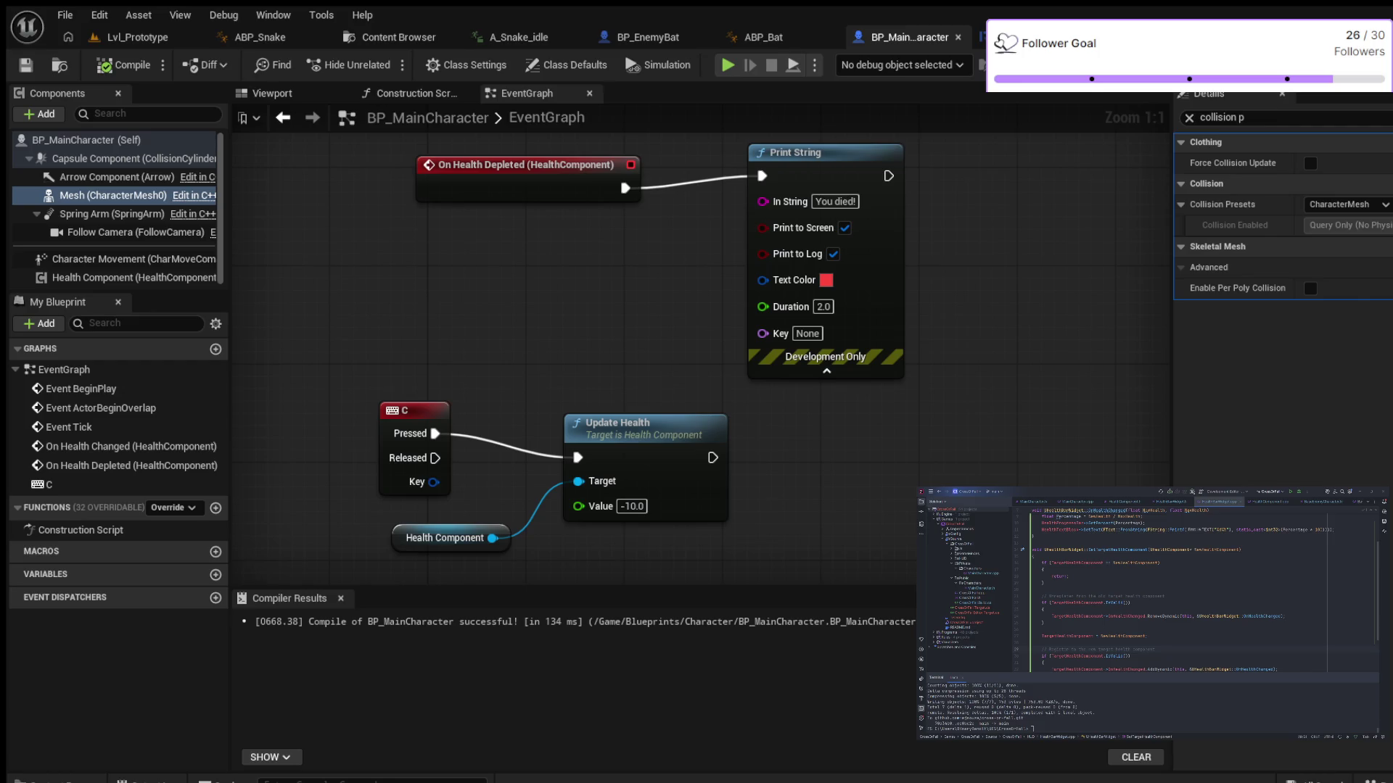
scroll(410, 484, "down", 8)
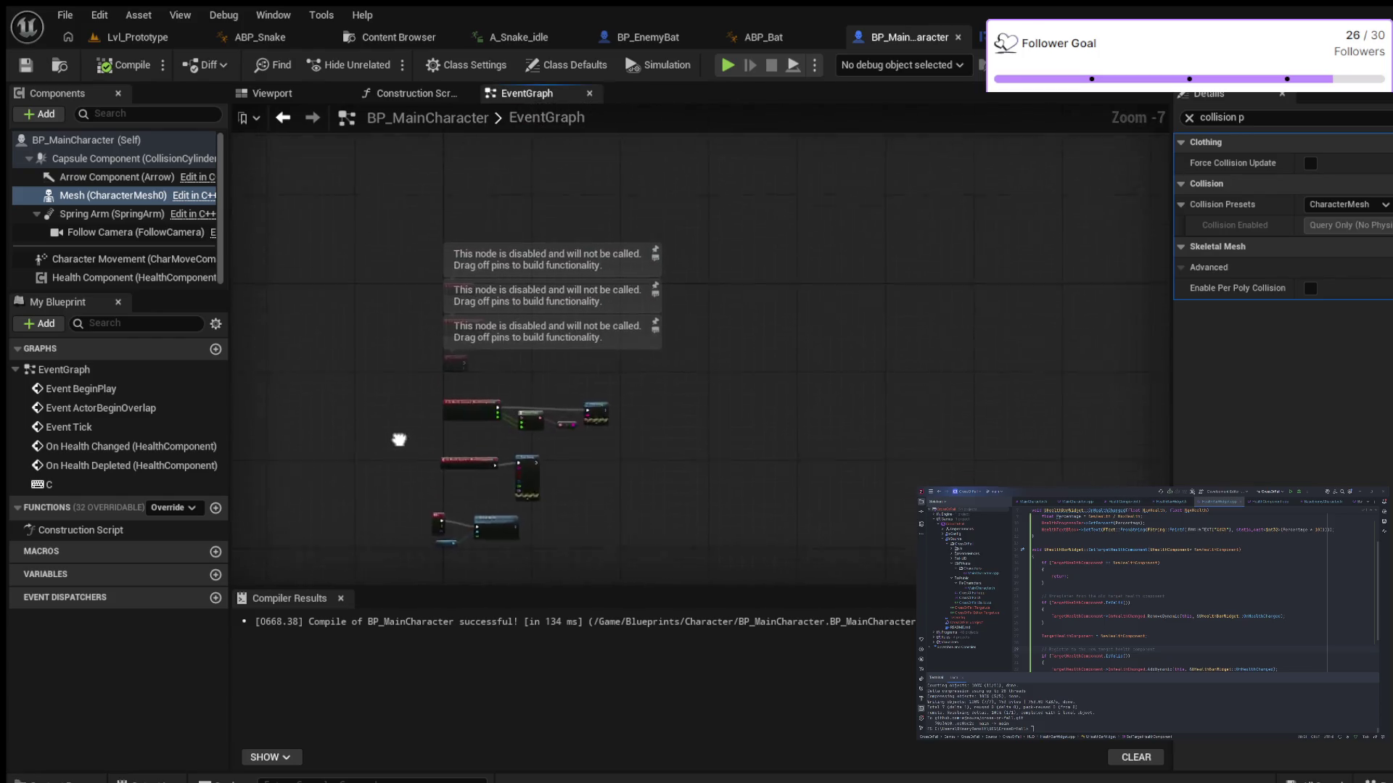
scroll(453, 372, "up", 5)
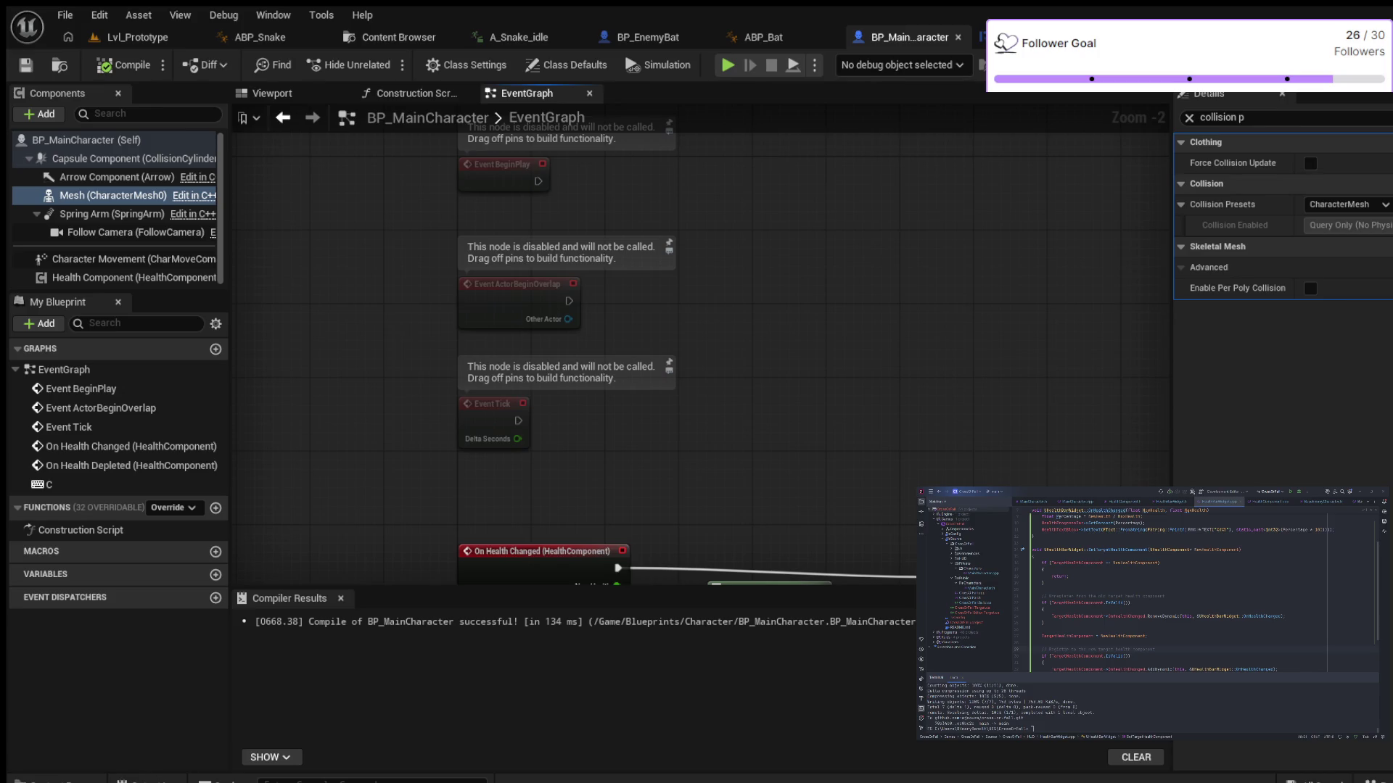
mouse_move(606, 178)
left_mouse_down()
mouse_move(609, 290)
mouse_move(697, 259)
left_mouse_up()
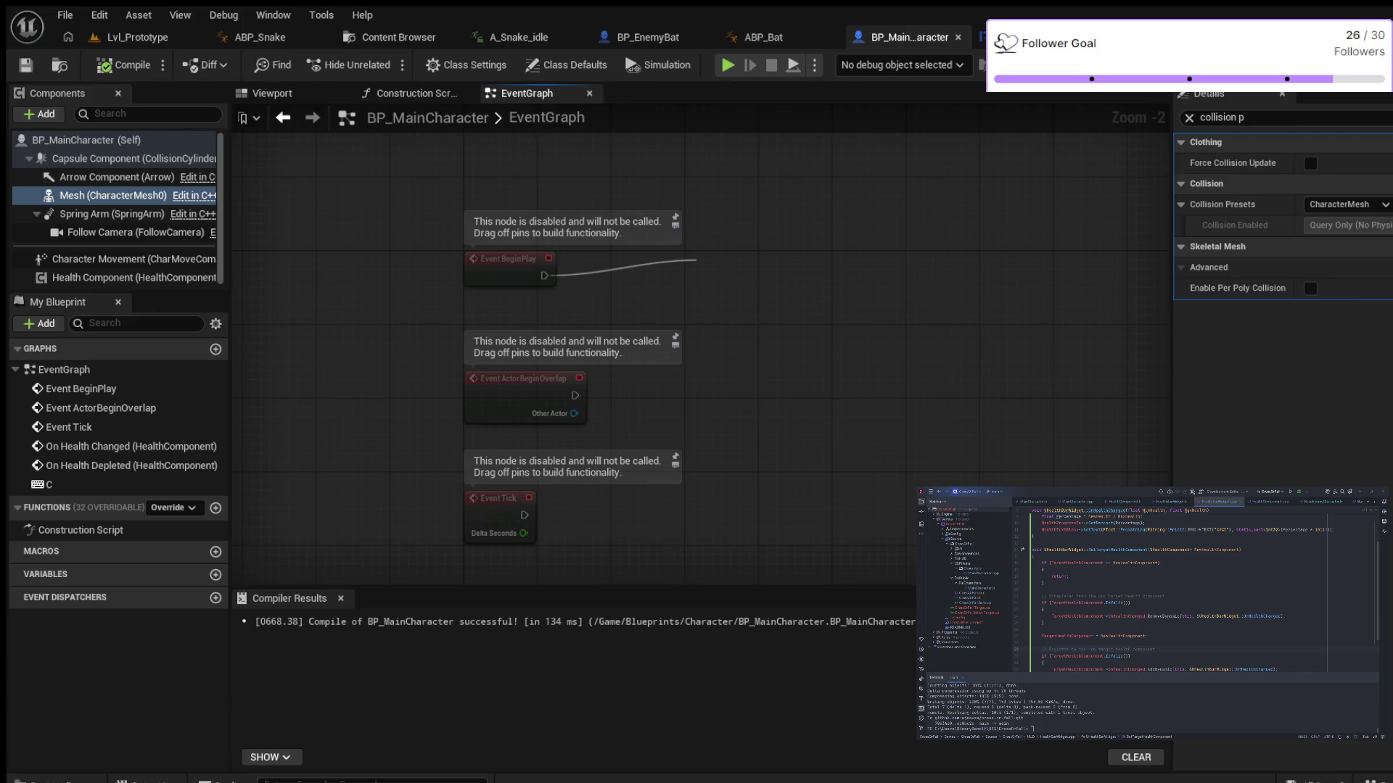
key("Escape")
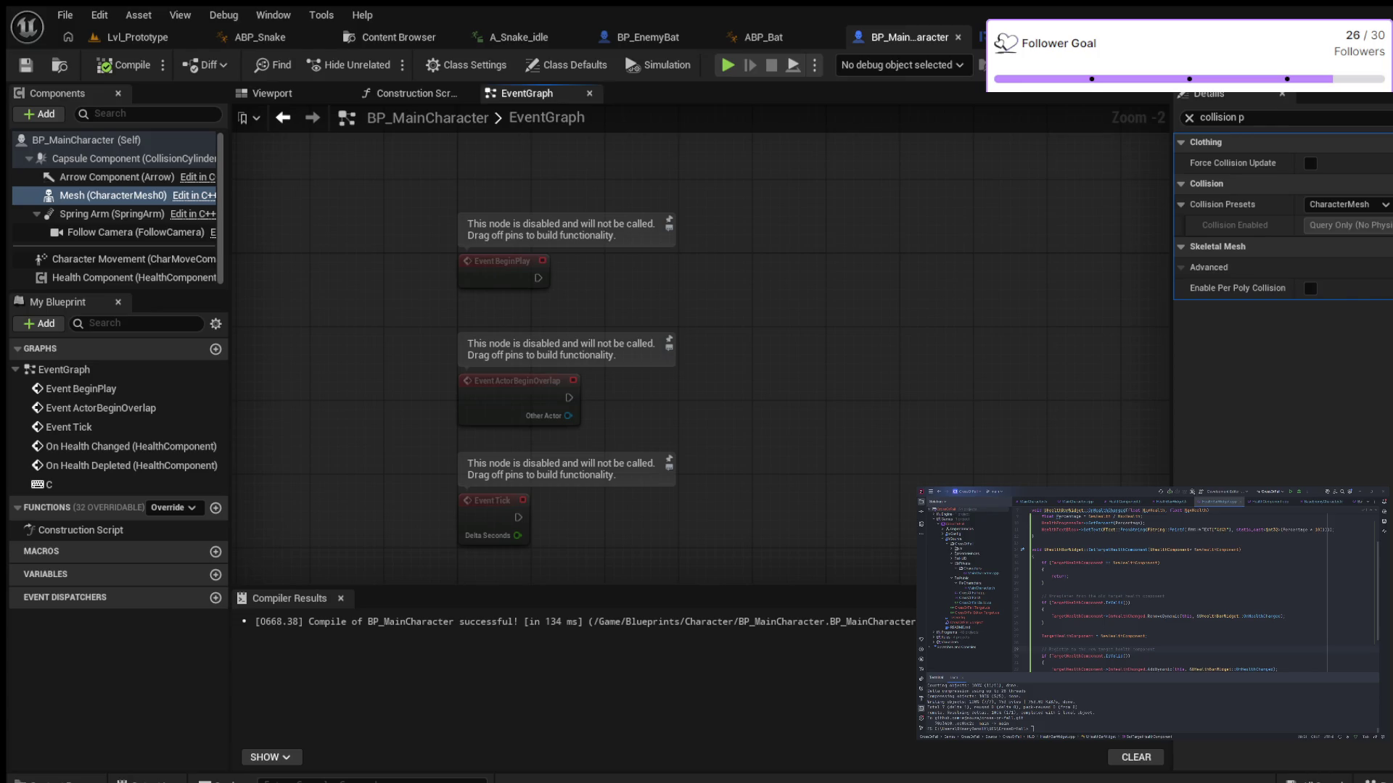
key("ctrl+v")
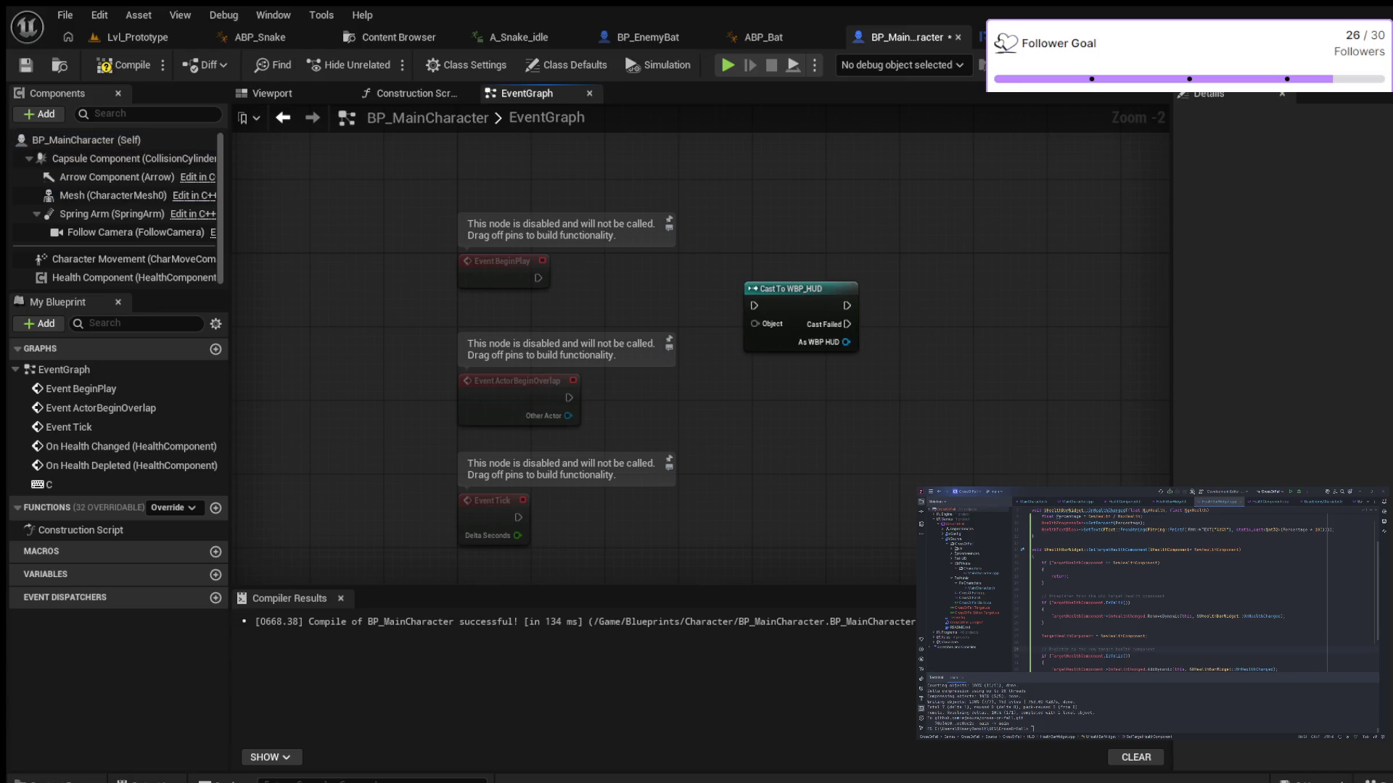
Replace the Cast To WBP_HUD node with a pasted Create WBP HUD Widget node
left_click_drag(735, 239, 880, 363)
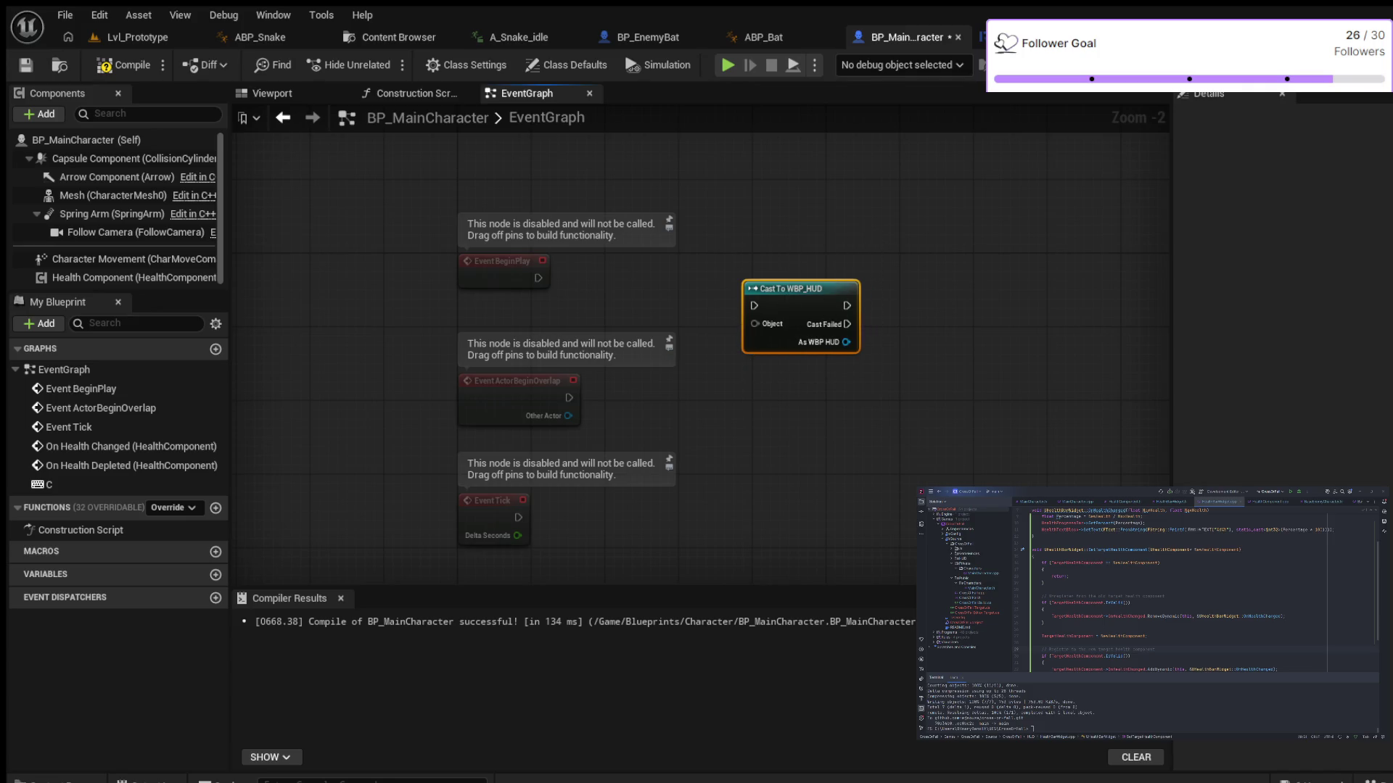
key("Delete")
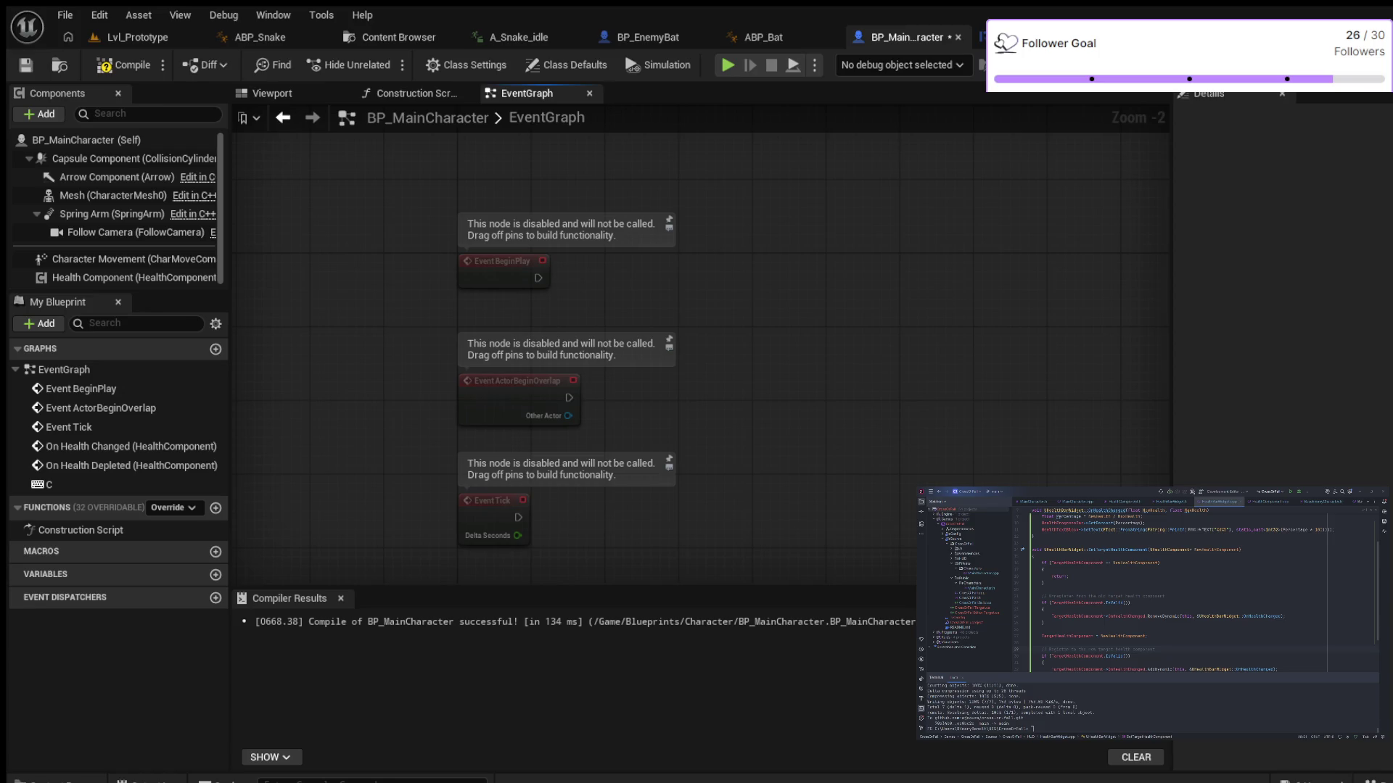
key("ctrl+v")
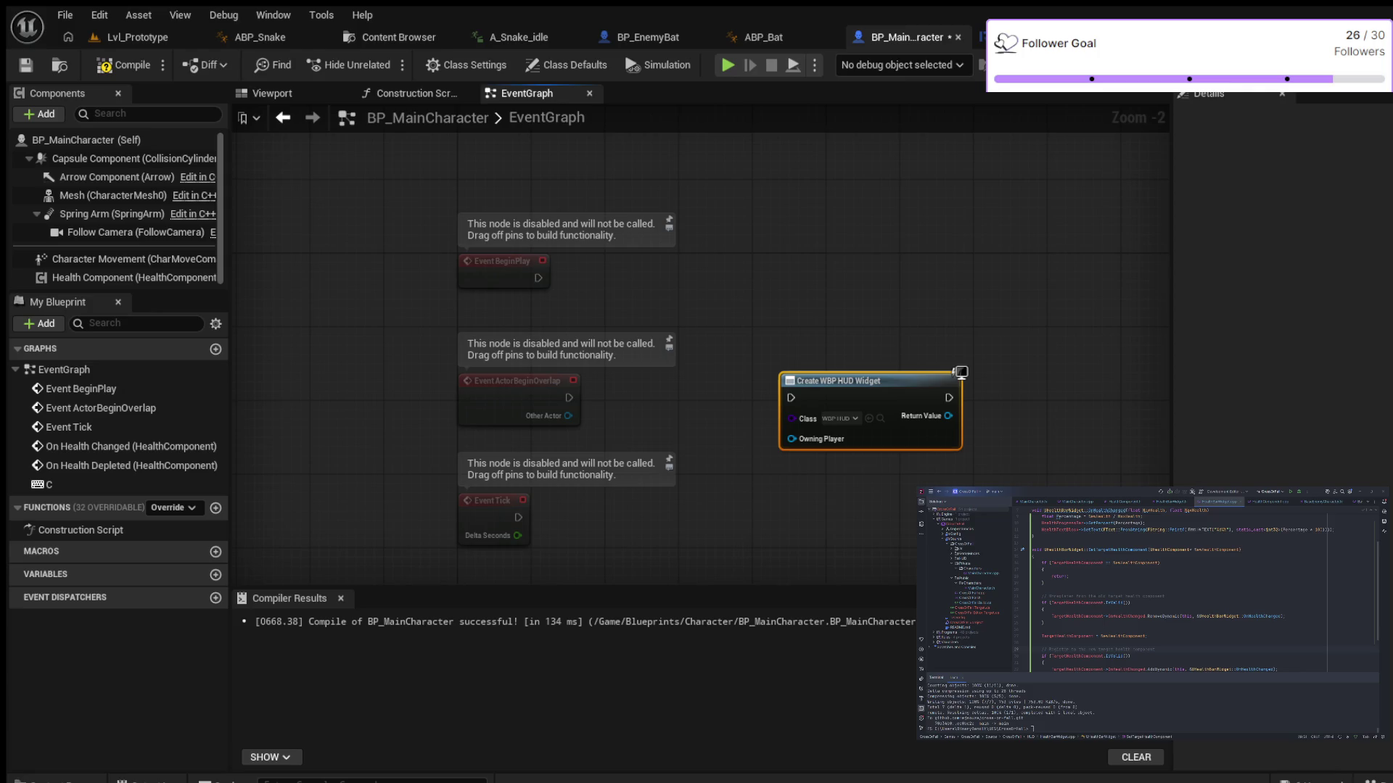
Wire BeginPlay into Create WBP HUD Widget and promote its Return Value to a variable
scroll(856, 417, "up", 3)
mouse_move(857, 417)
left_mouse_down()
mouse_move(819, 319)
mouse_move(759, 270)
left_mouse_up()
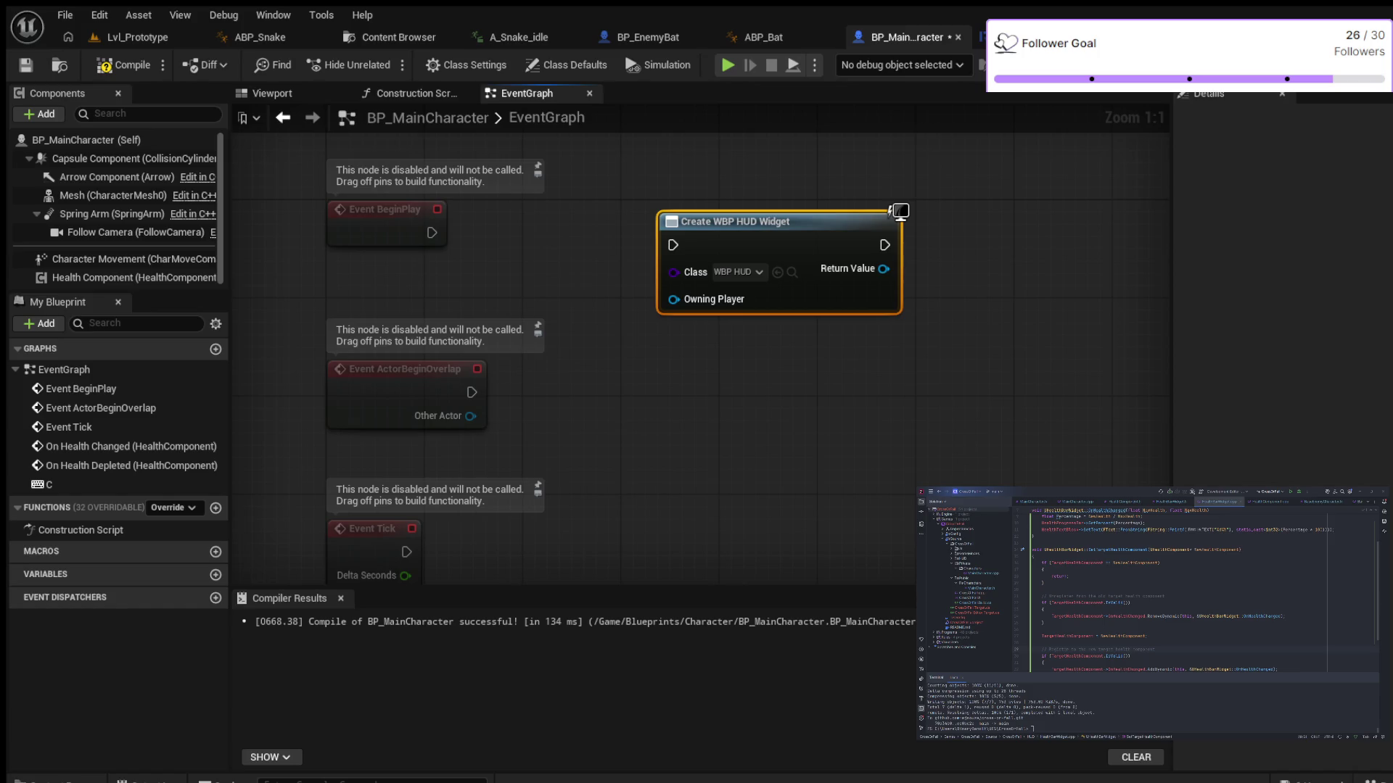
mouse_move(431, 233)
left_mouse_down()
mouse_move(640, 231)
mouse_move(673, 245)
mouse_move(625, 206)
left_mouse_up()
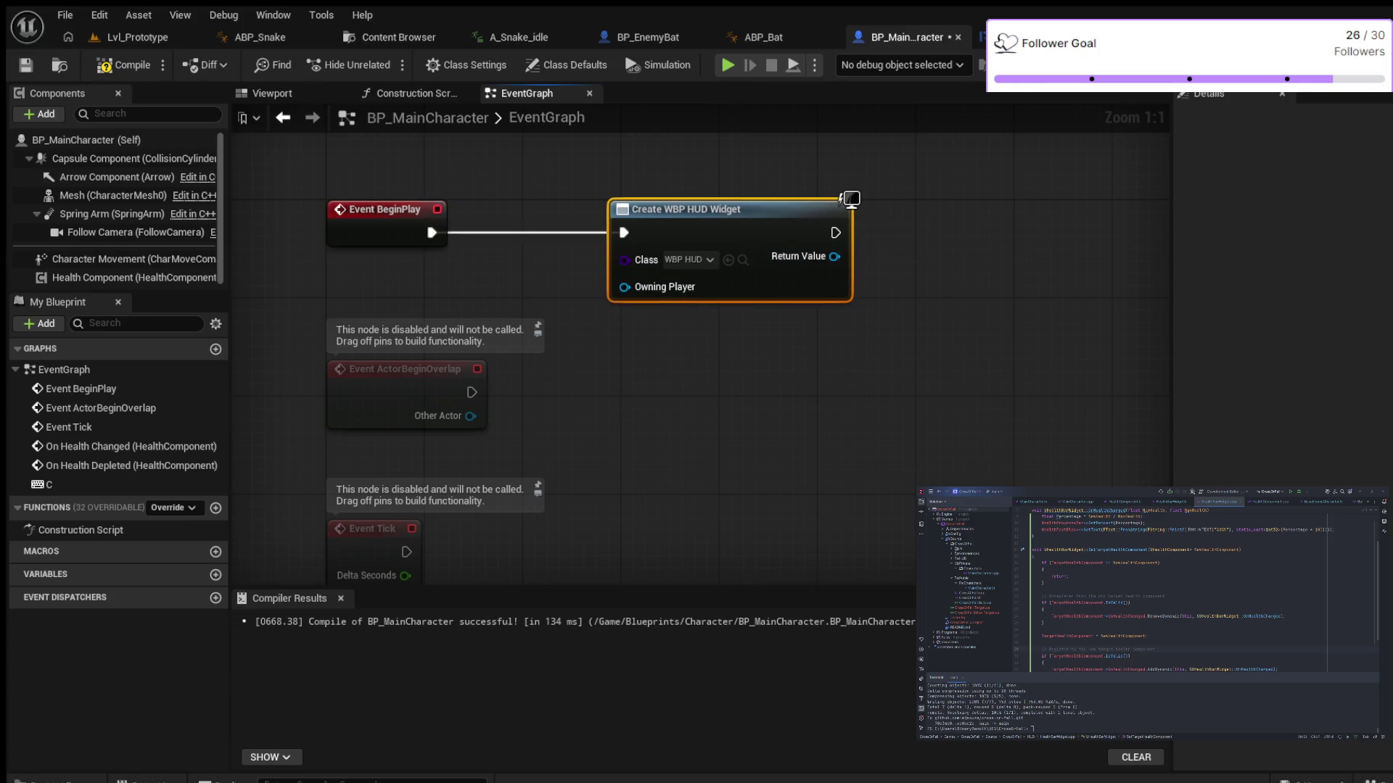
left_click_drag(844, 199, 832, 199)
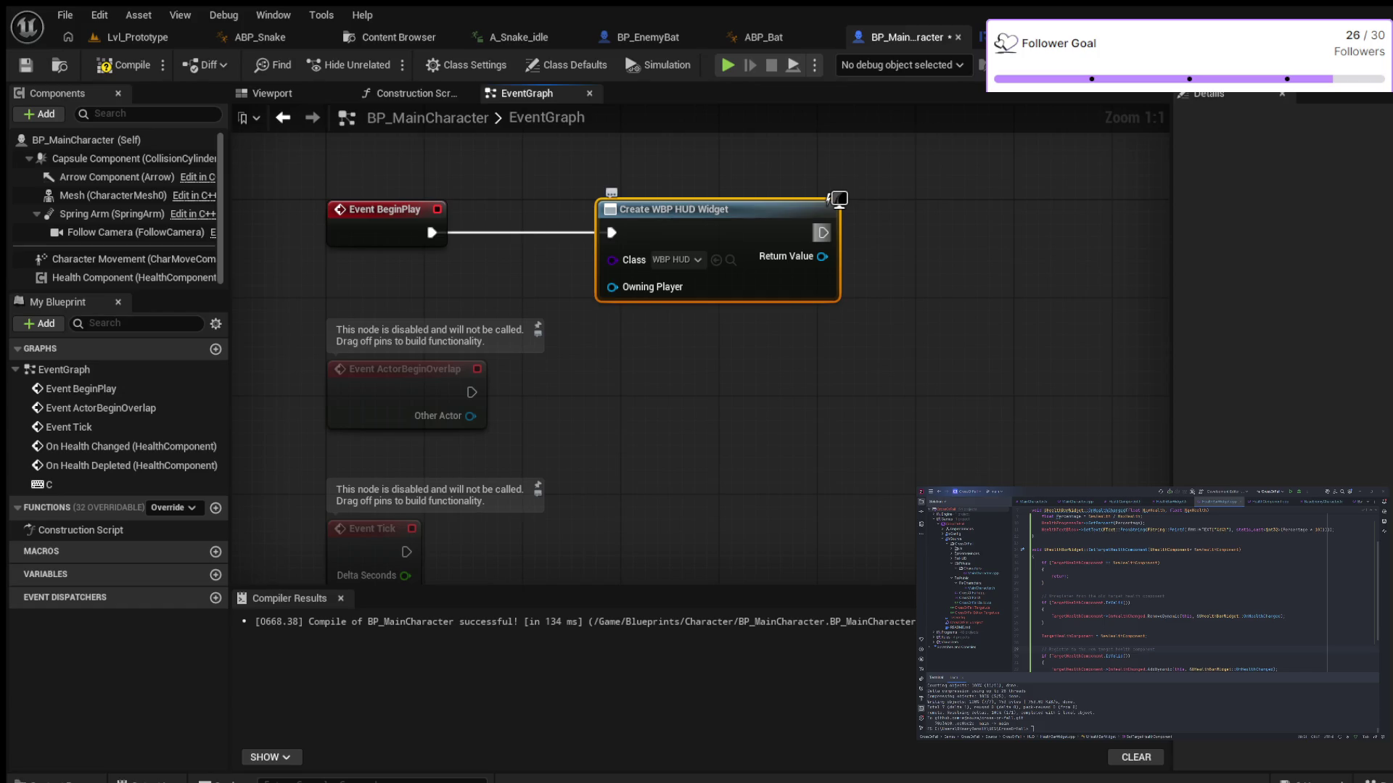
left_click_drag(822, 257, 949, 284)
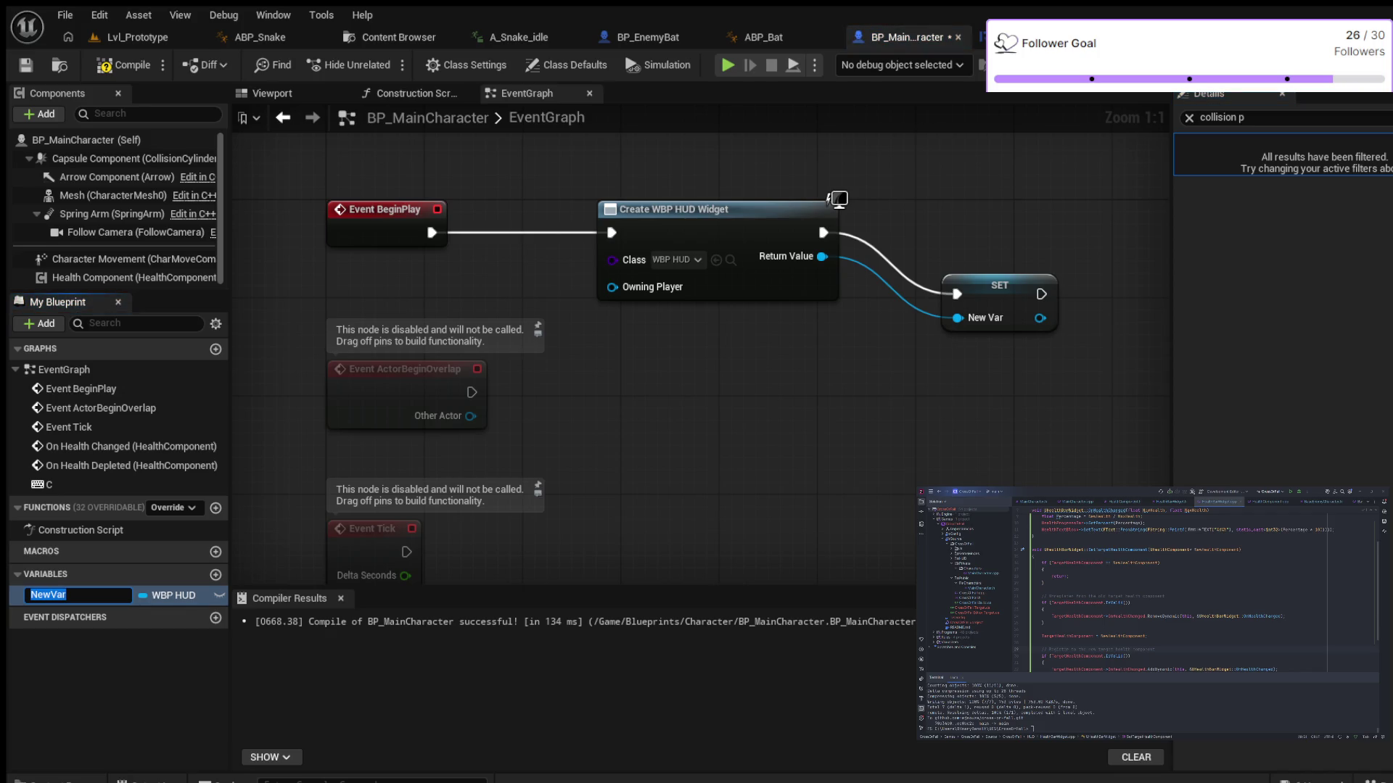
Name the variable HUD and add the stored widget to the viewport
type("HUD")
key("Return")
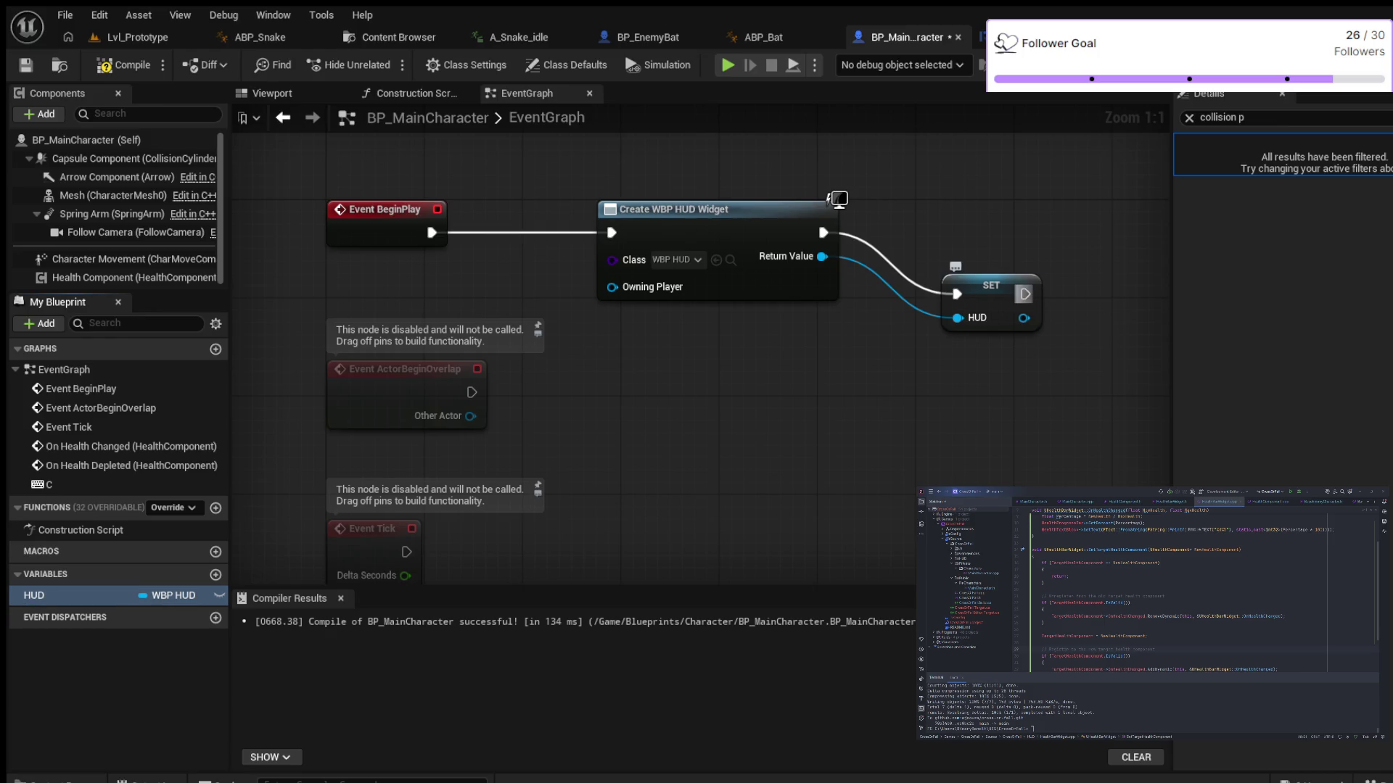
left_click_drag(991, 285, 954, 224)
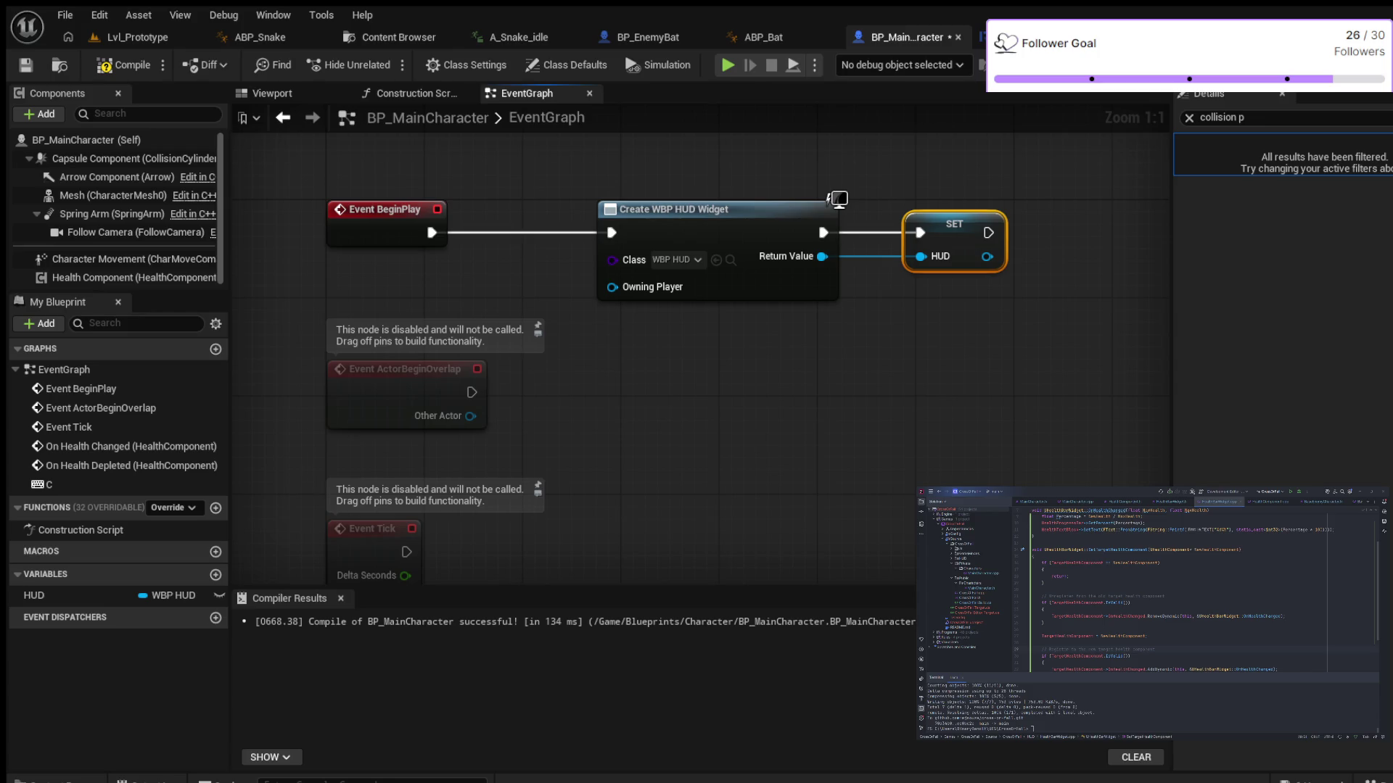
mouse_move(976, 341)
left_mouse_down()
mouse_move(786, 394)
mouse_move(698, 400)
left_mouse_up()
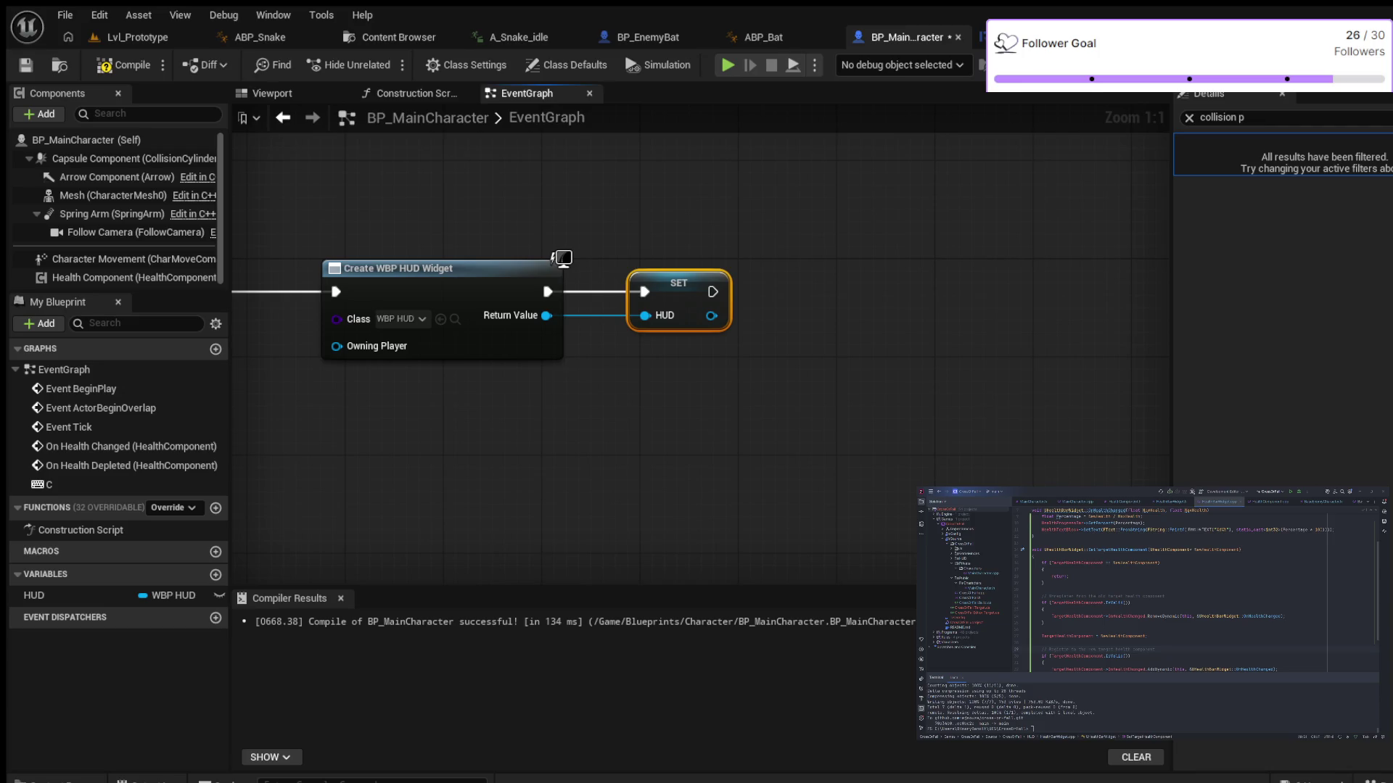
left_click_drag(711, 316, 801, 300)
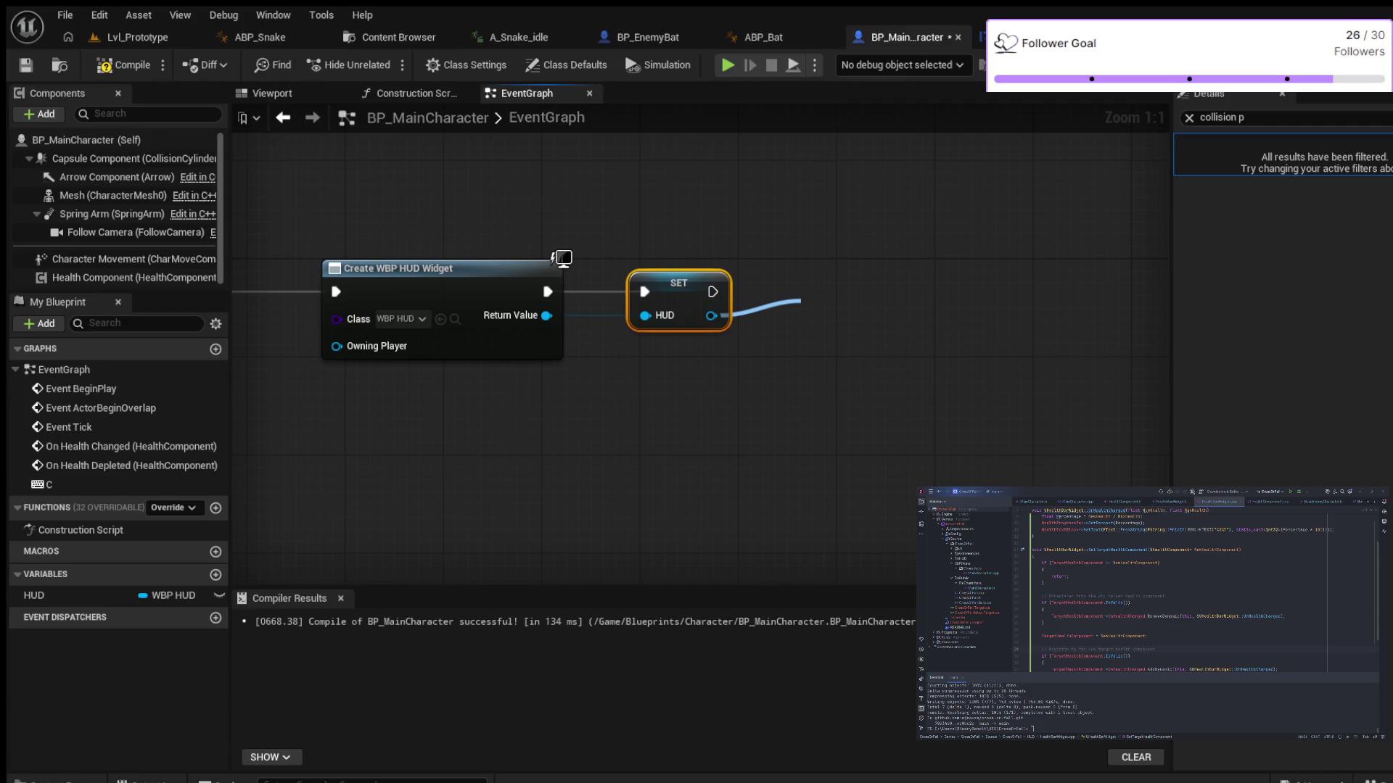
key("Return")
left_click_drag(856, 306, 832, 257)
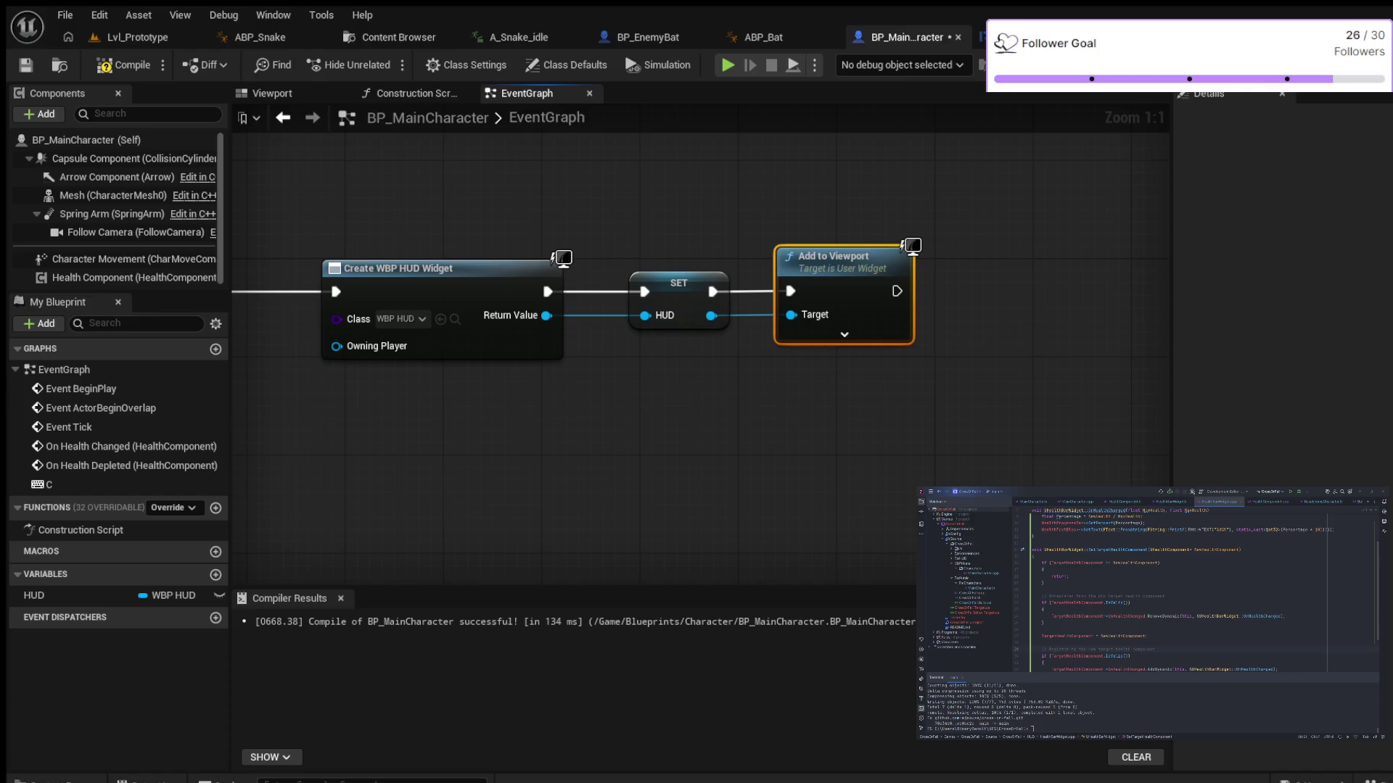
Compile BP_MainCharacter and play the Lvl_Prototype level
left_click(127, 65)
left_click(137, 37)
key("alt+p")
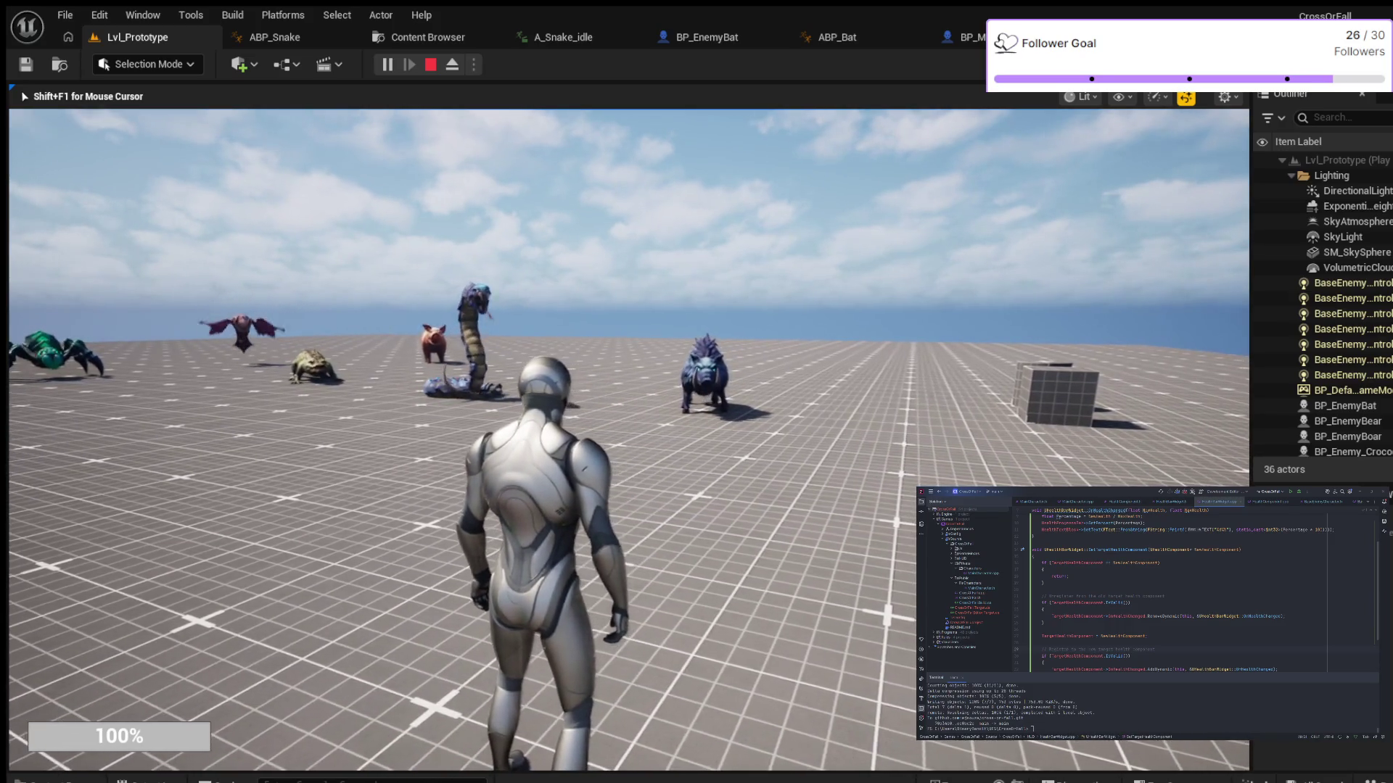
Eject from the player with F8, select the Floor, then stop the play session
key("F8")
key("p")
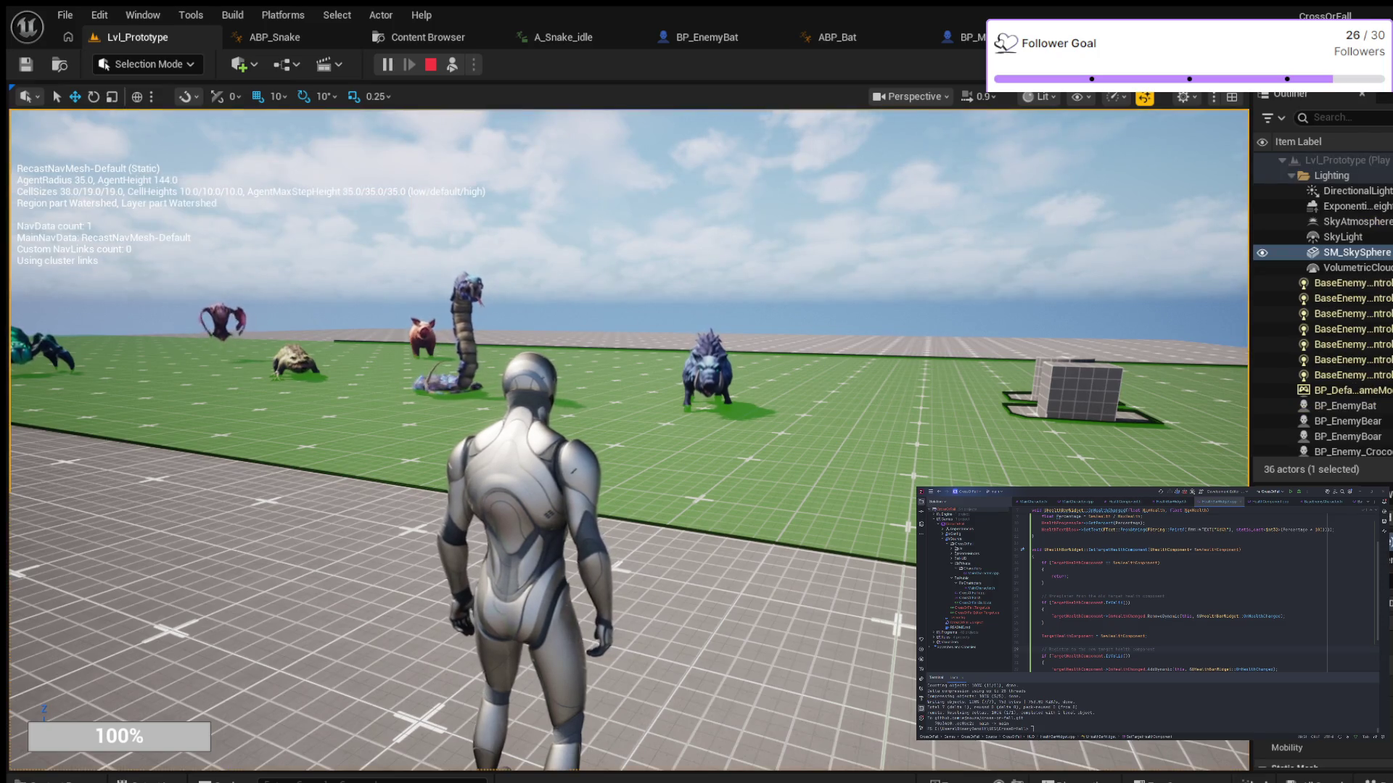
left_click(295, 359)
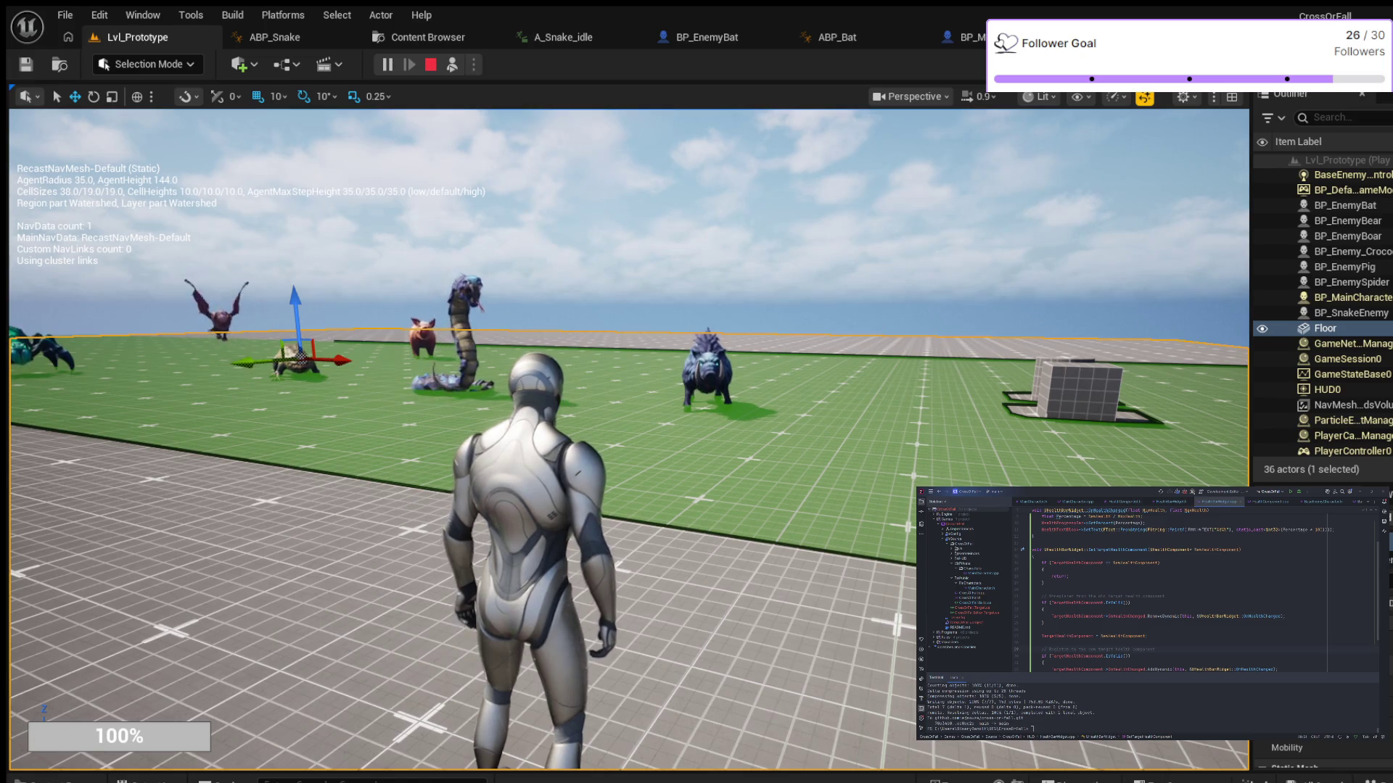
key("Escape")
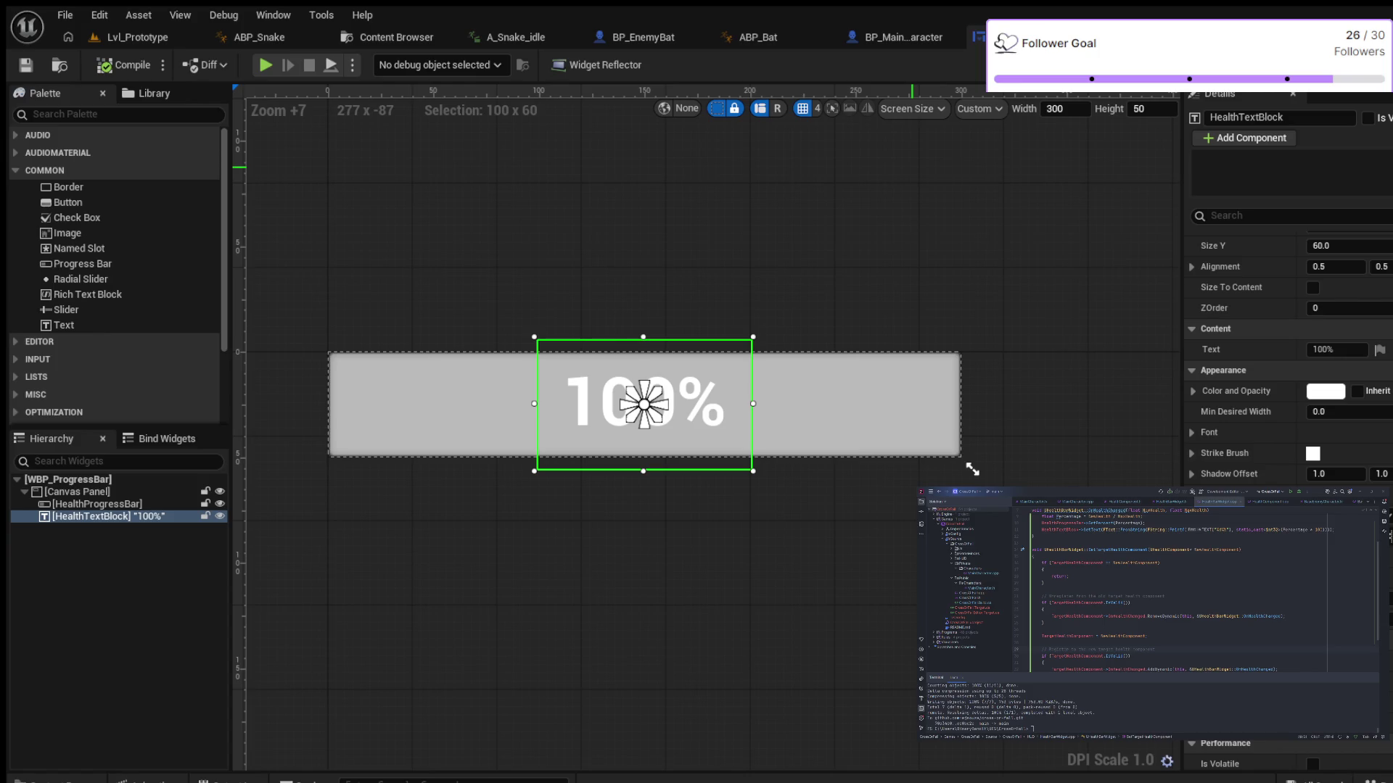
Set the HealthProgressBar Percent to 1.0 and compile WBP_ProgressBar
left_click(643, 404)
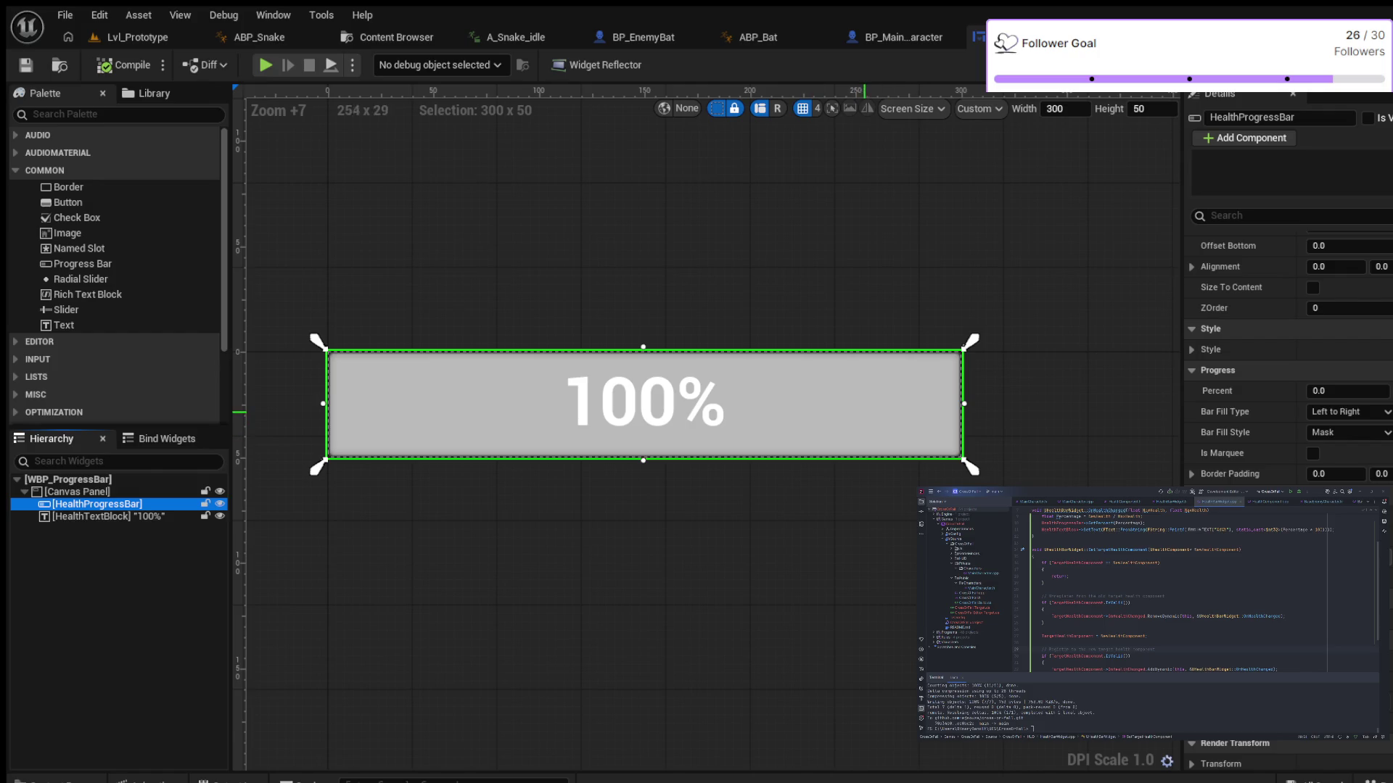
left_click(1348, 391)
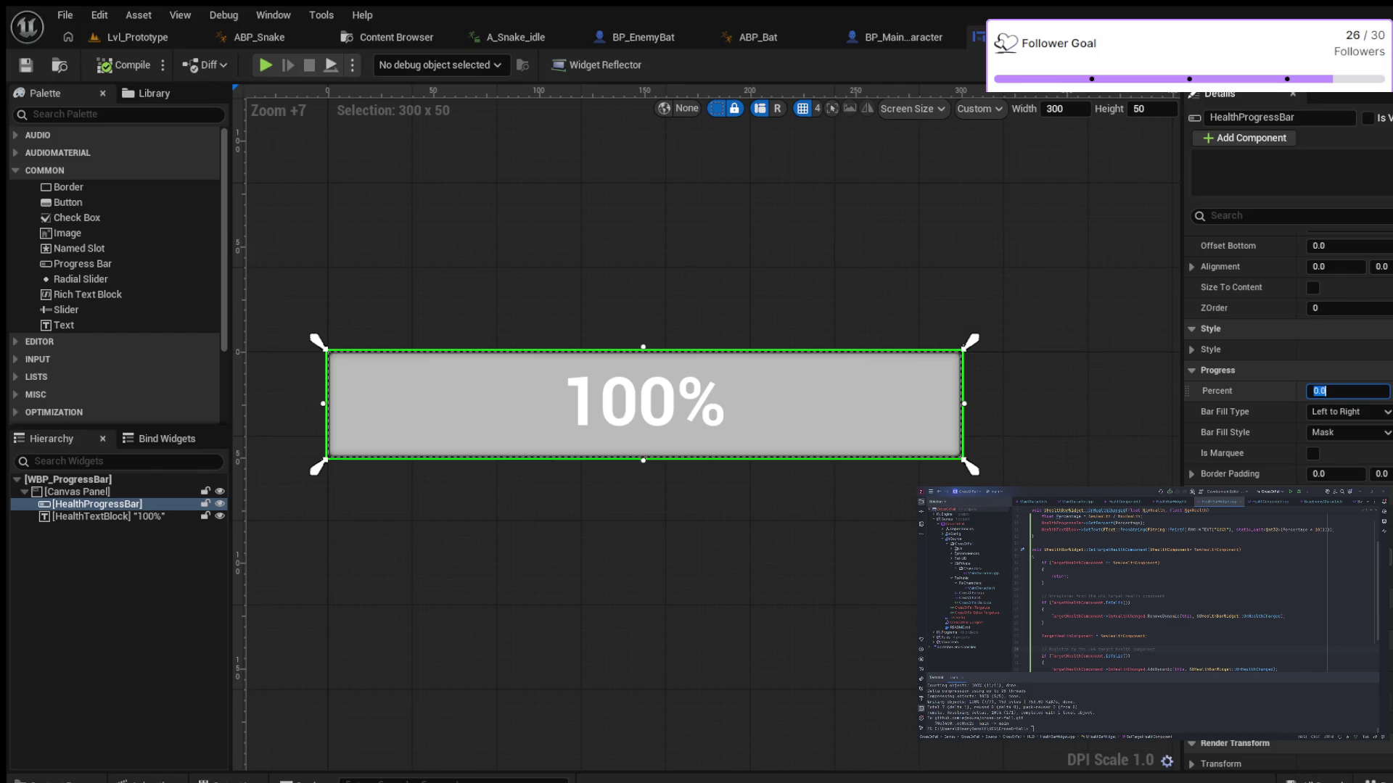
type("1")
key("Return")
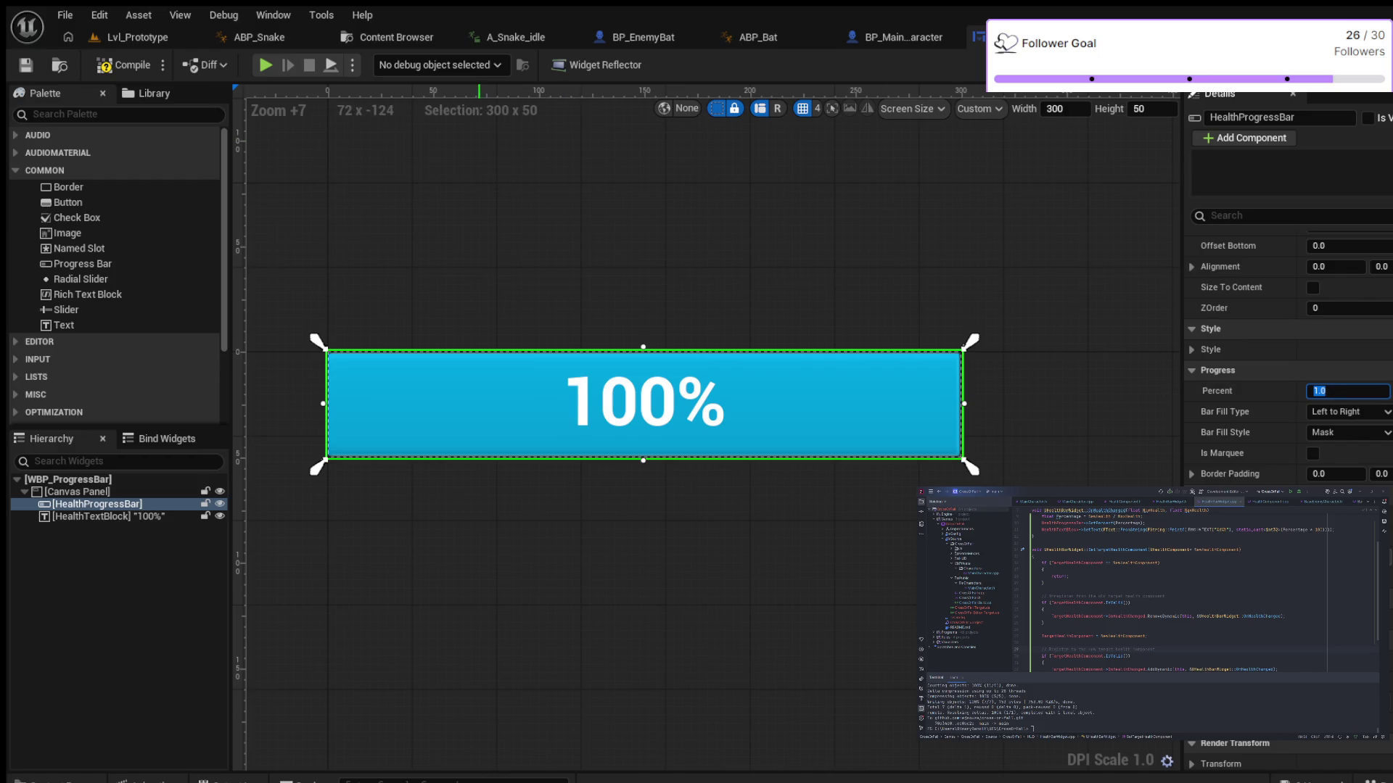
left_click(123, 66)
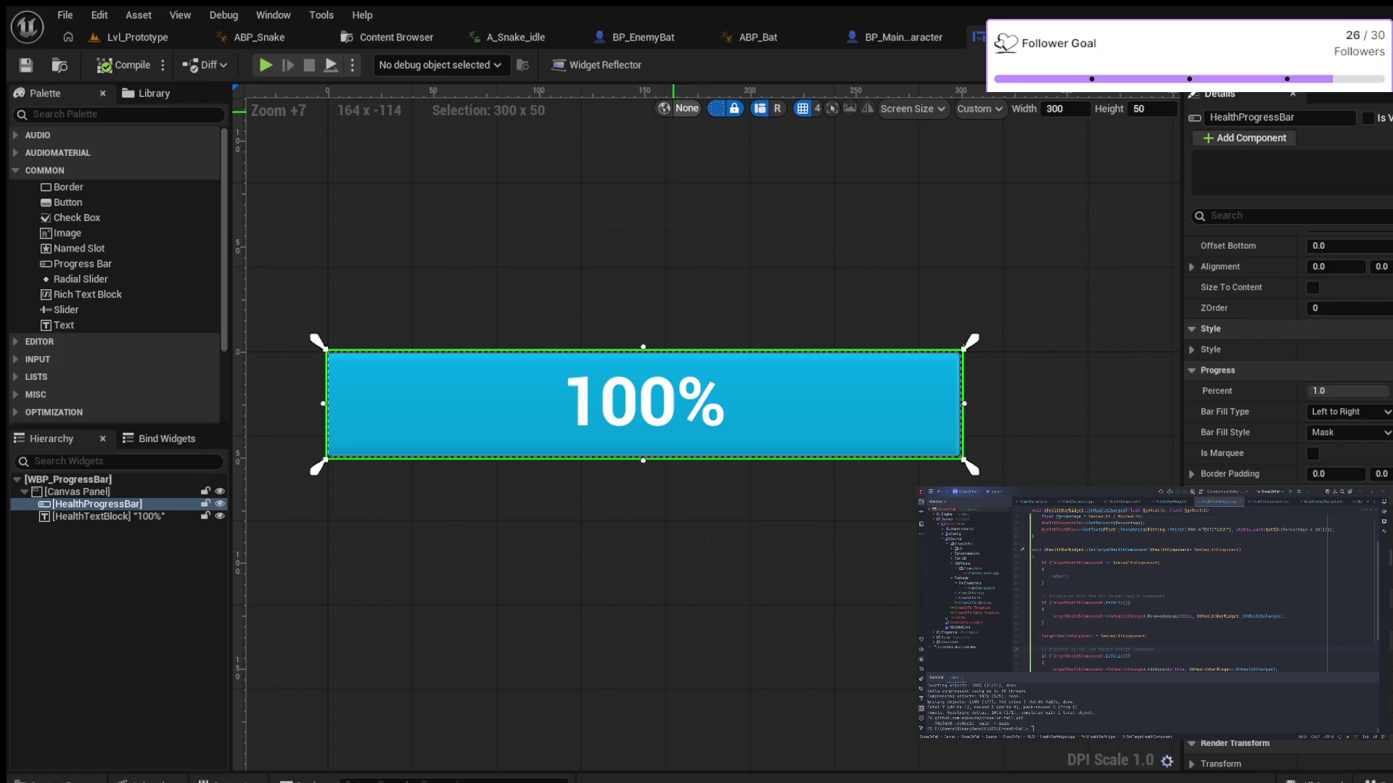
left_click(138, 37)
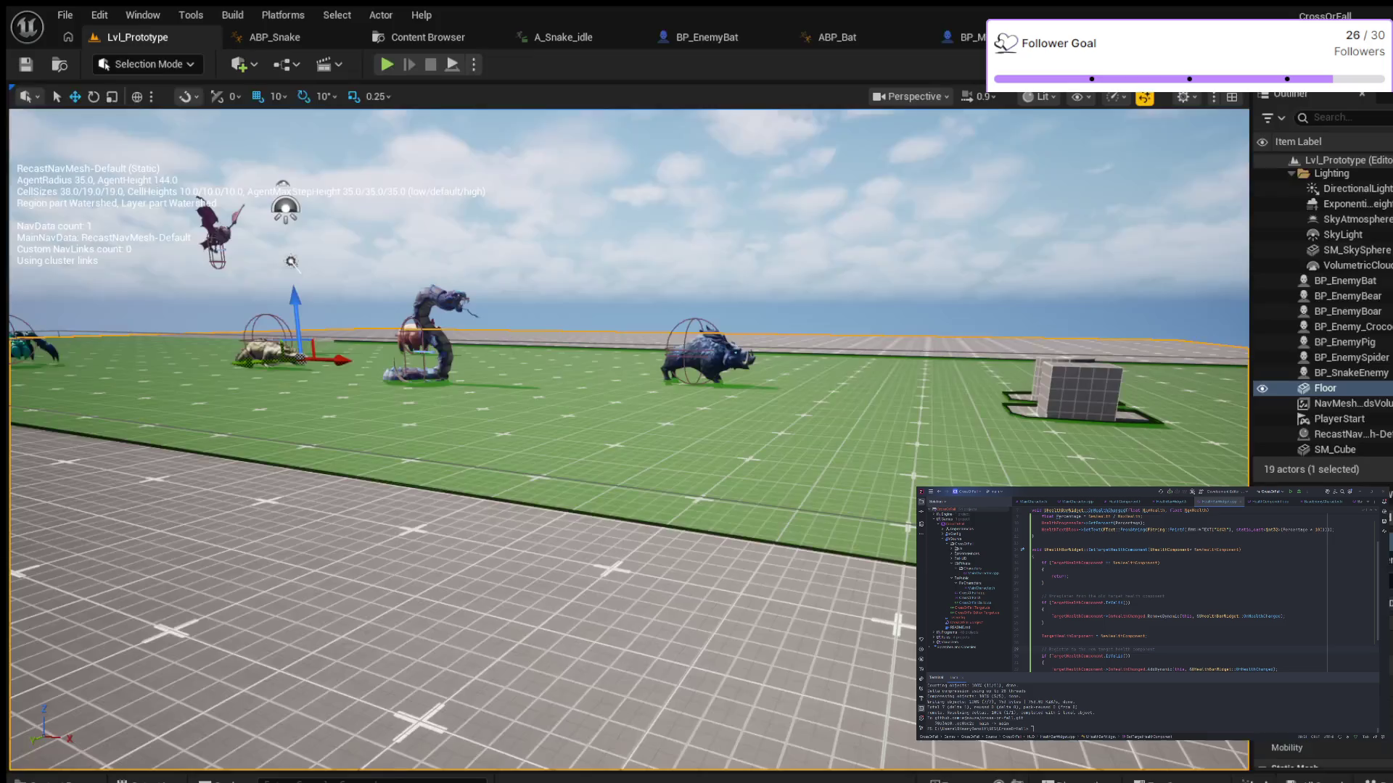
left_click(387, 64)
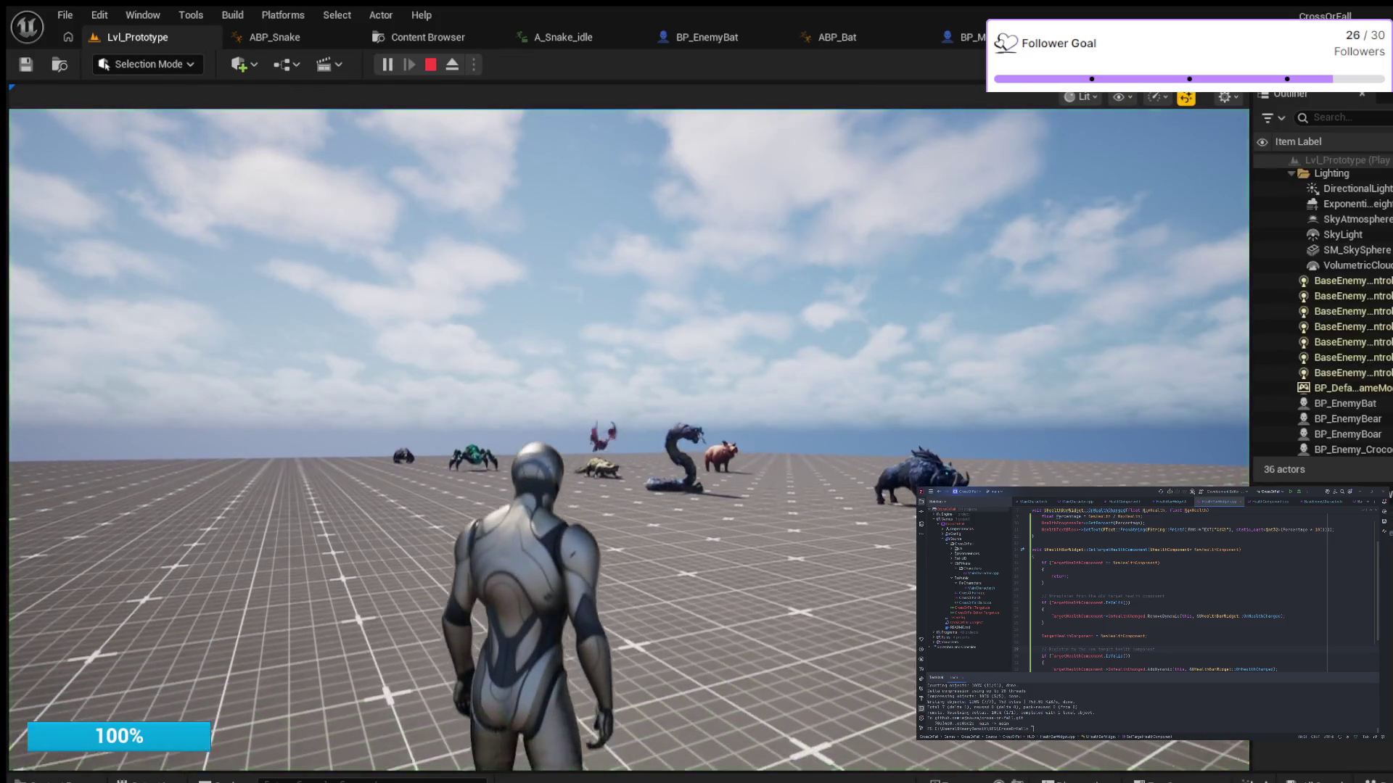
key("space")
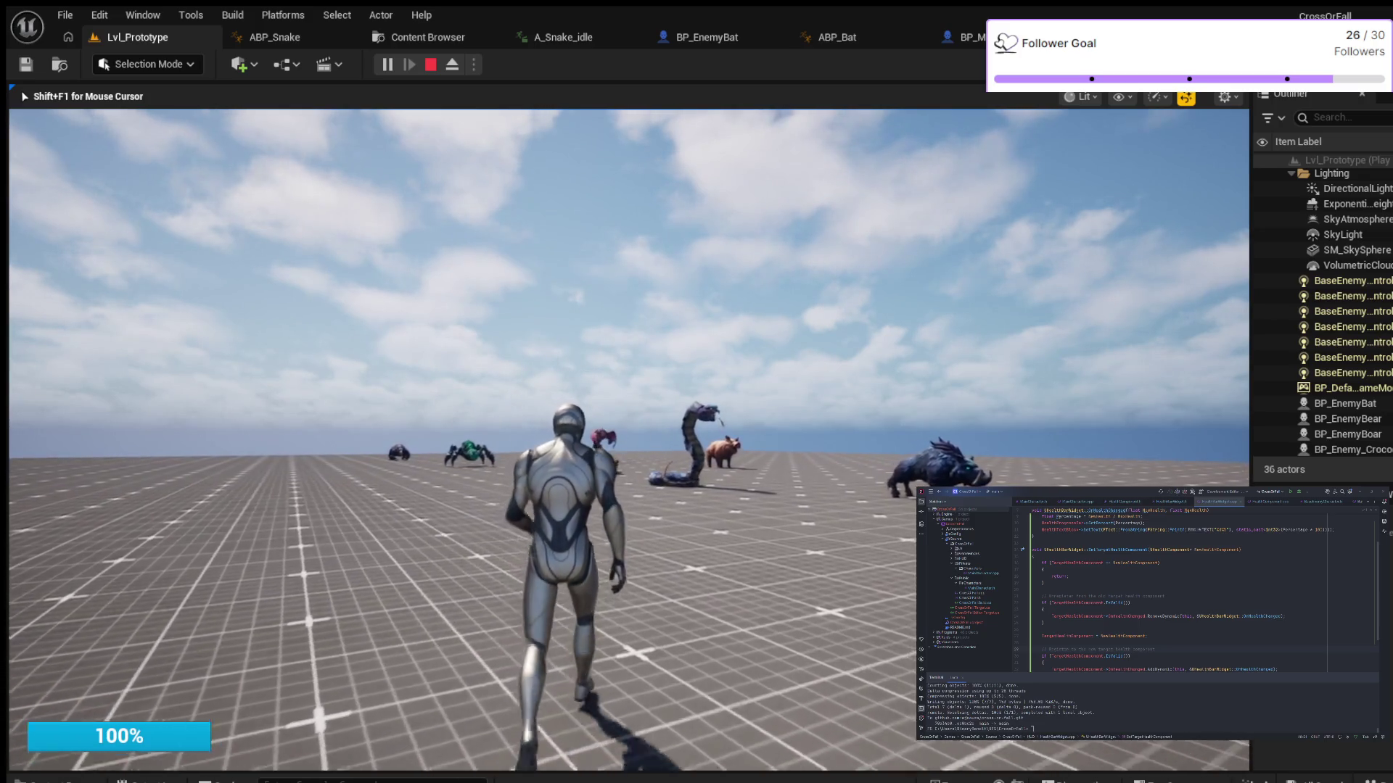
key("a")
key("space")
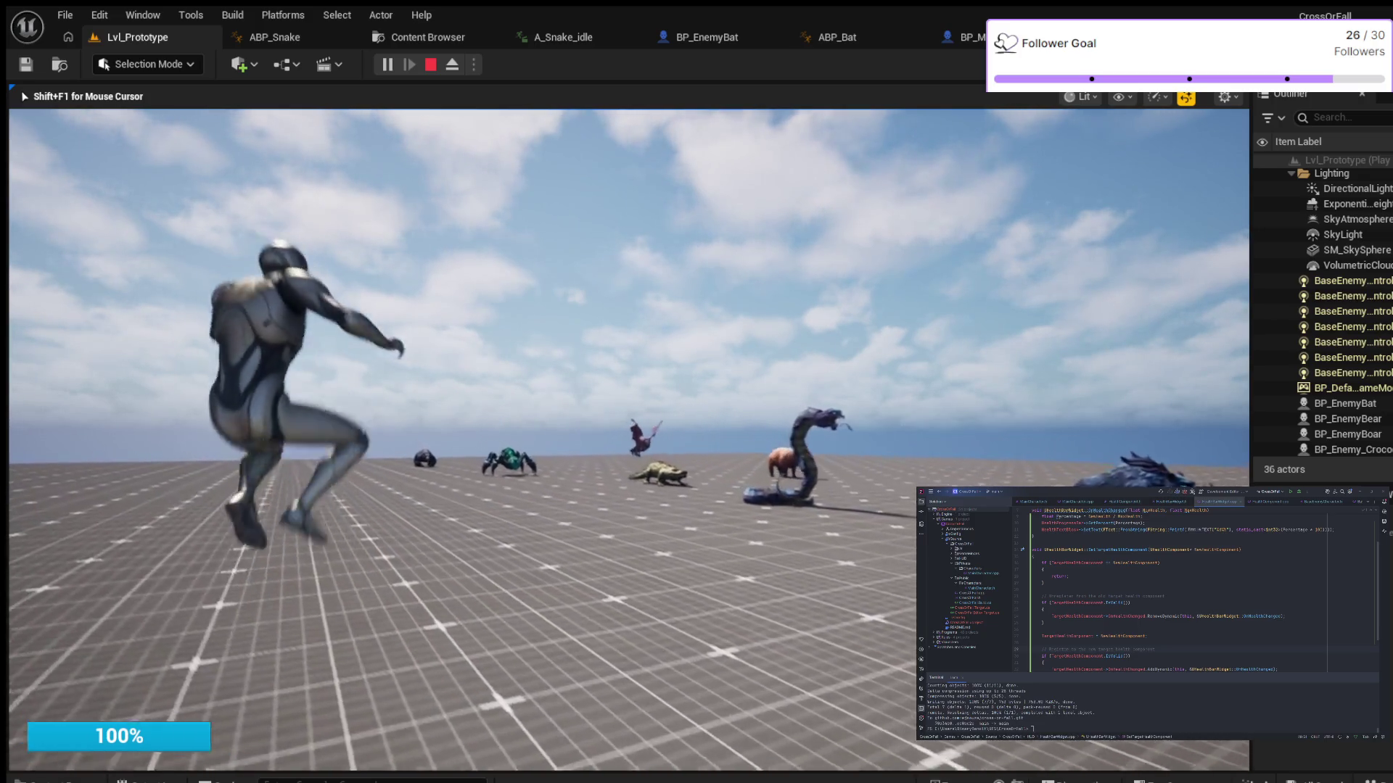
key("w")
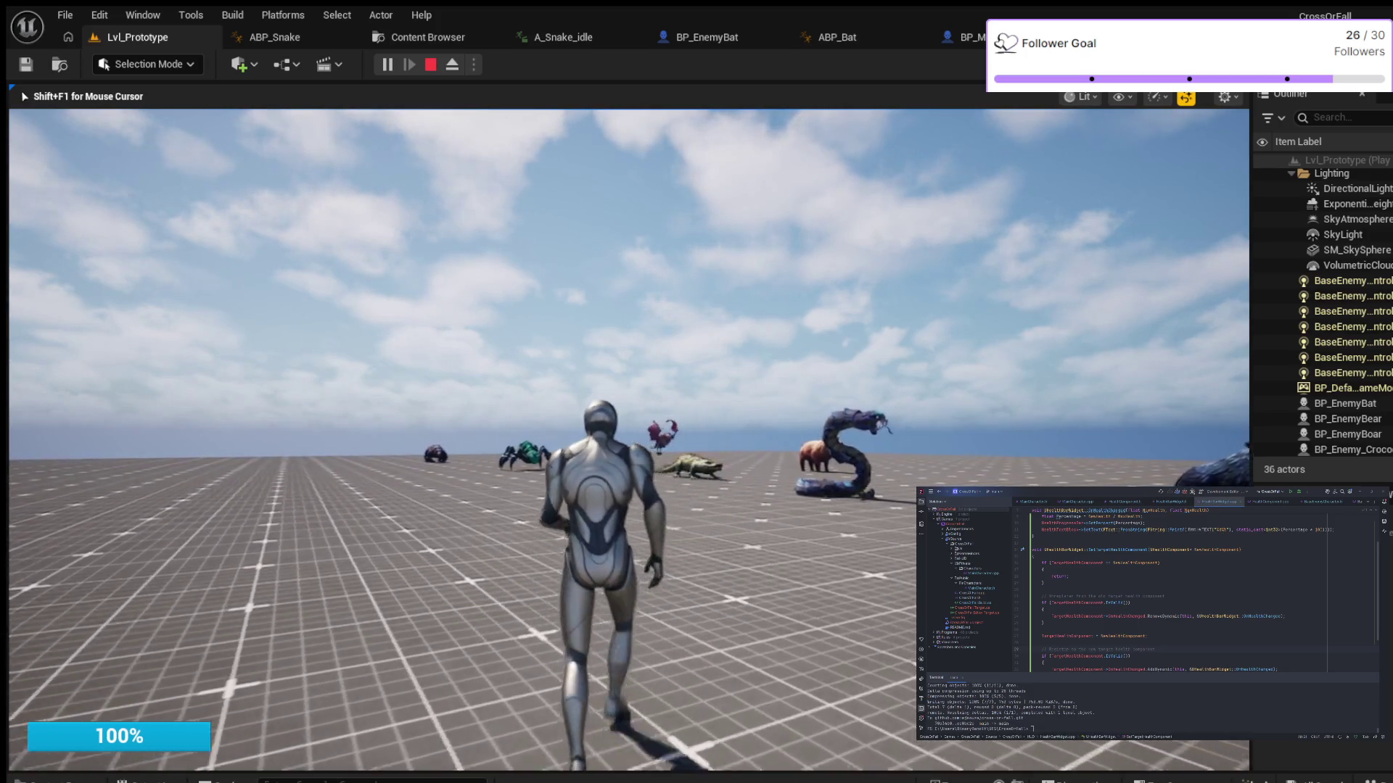
key("a")
key("space")
key("w")
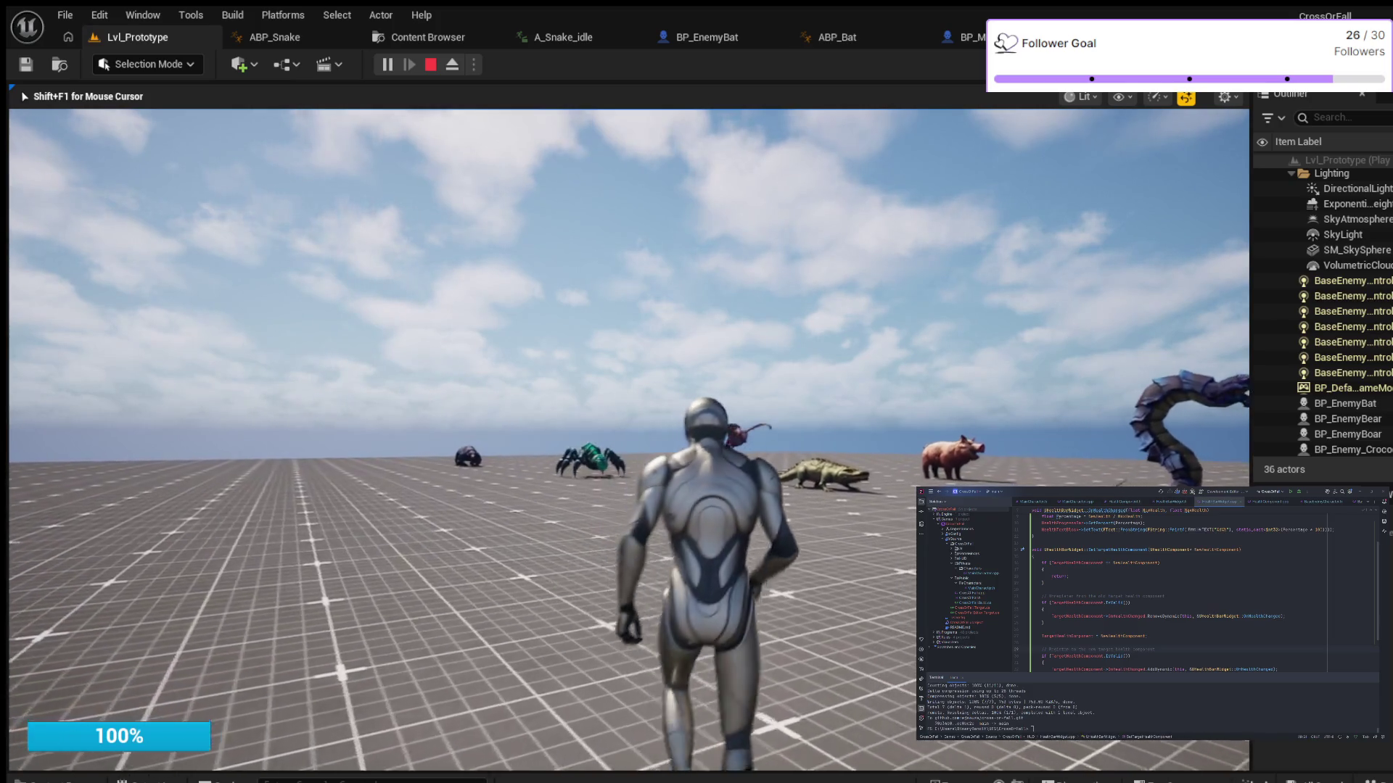
key("a")
key("space")
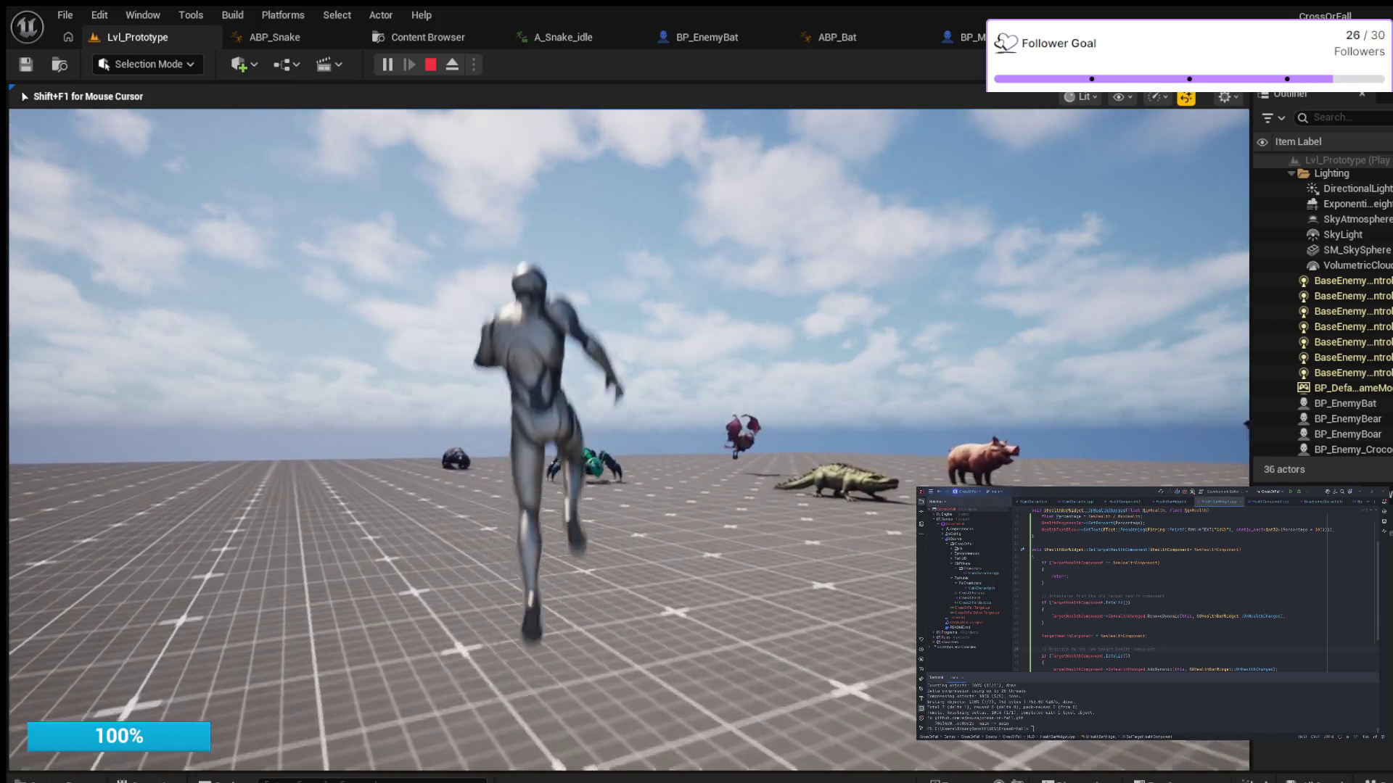
key("d")
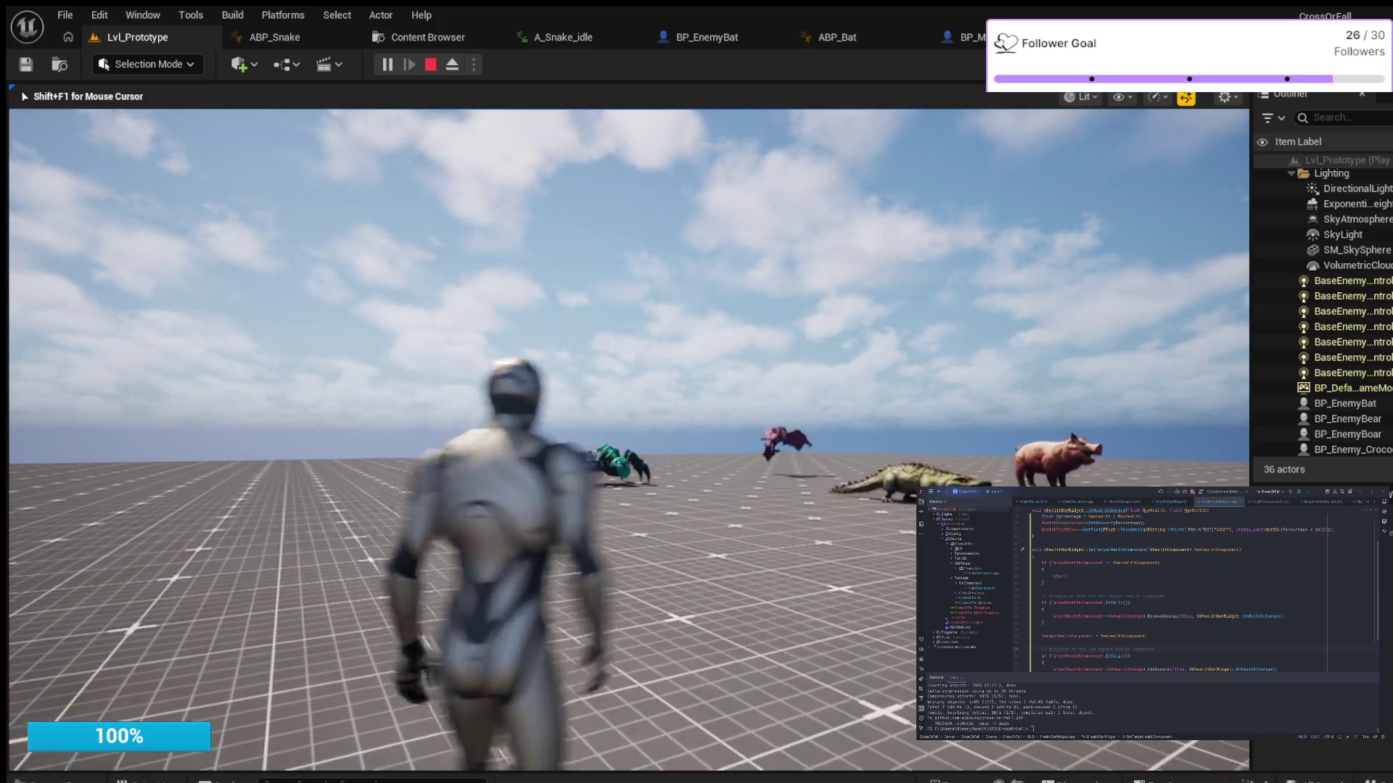
key("a")
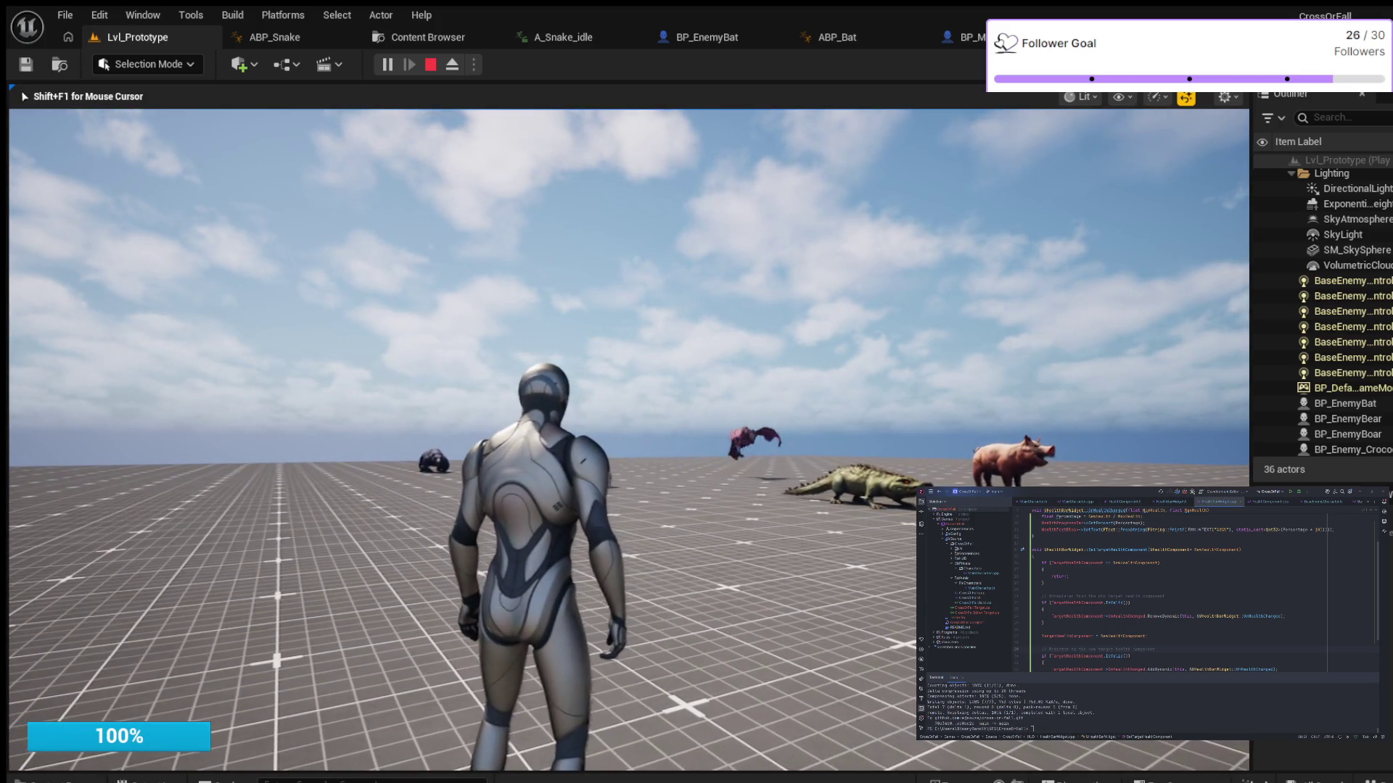
key("Escape")
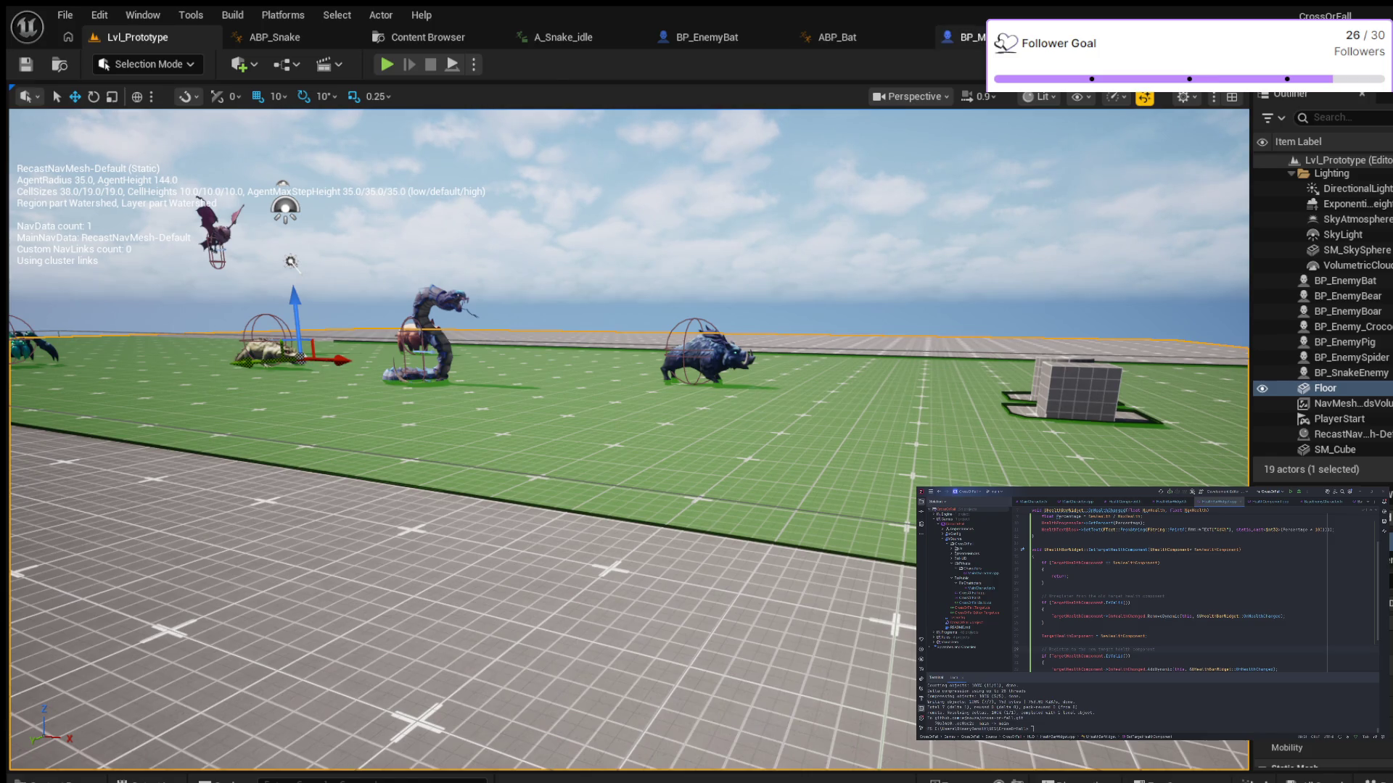
Delete Event ActorBeginOverlap and Event Tick, then add a Sequence node near BeginPlay
left_click(961, 36)
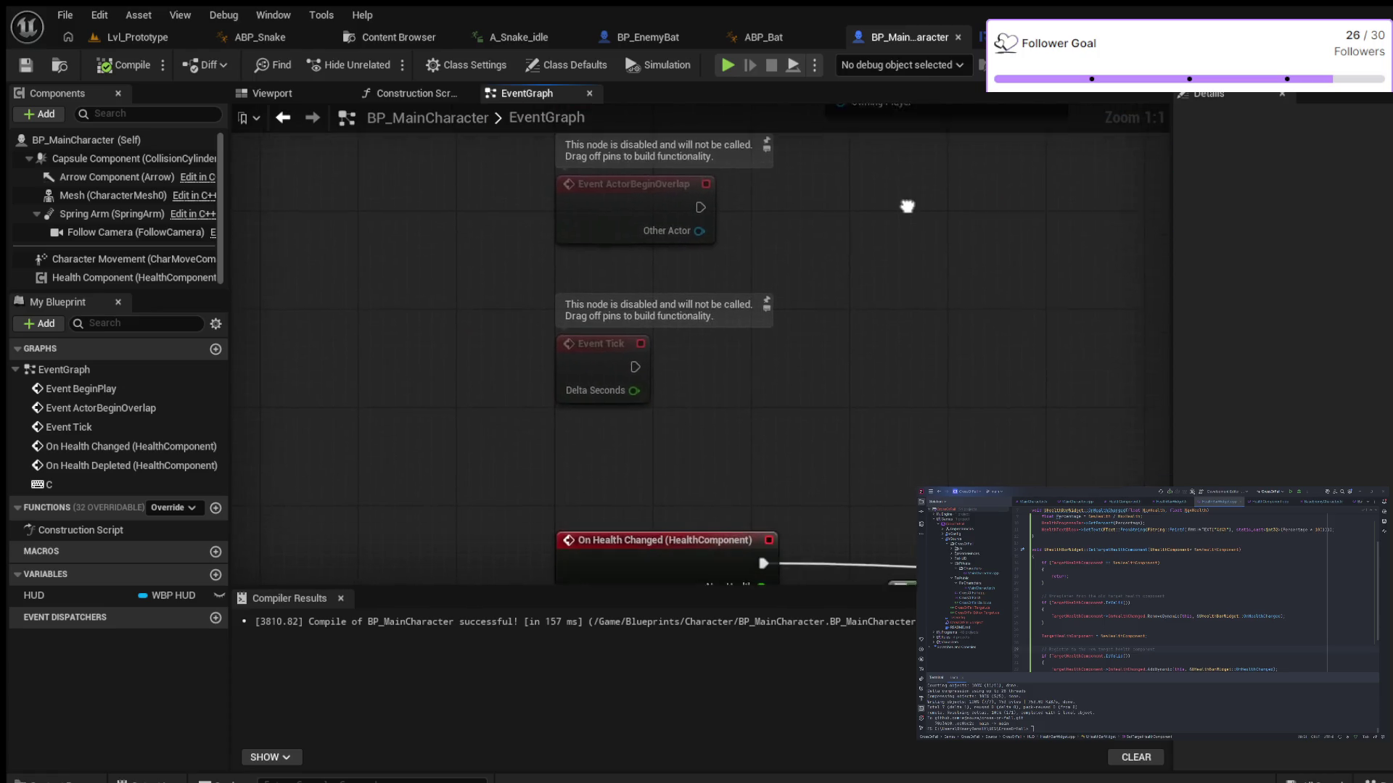
left_click_drag(419, 237, 730, 578)
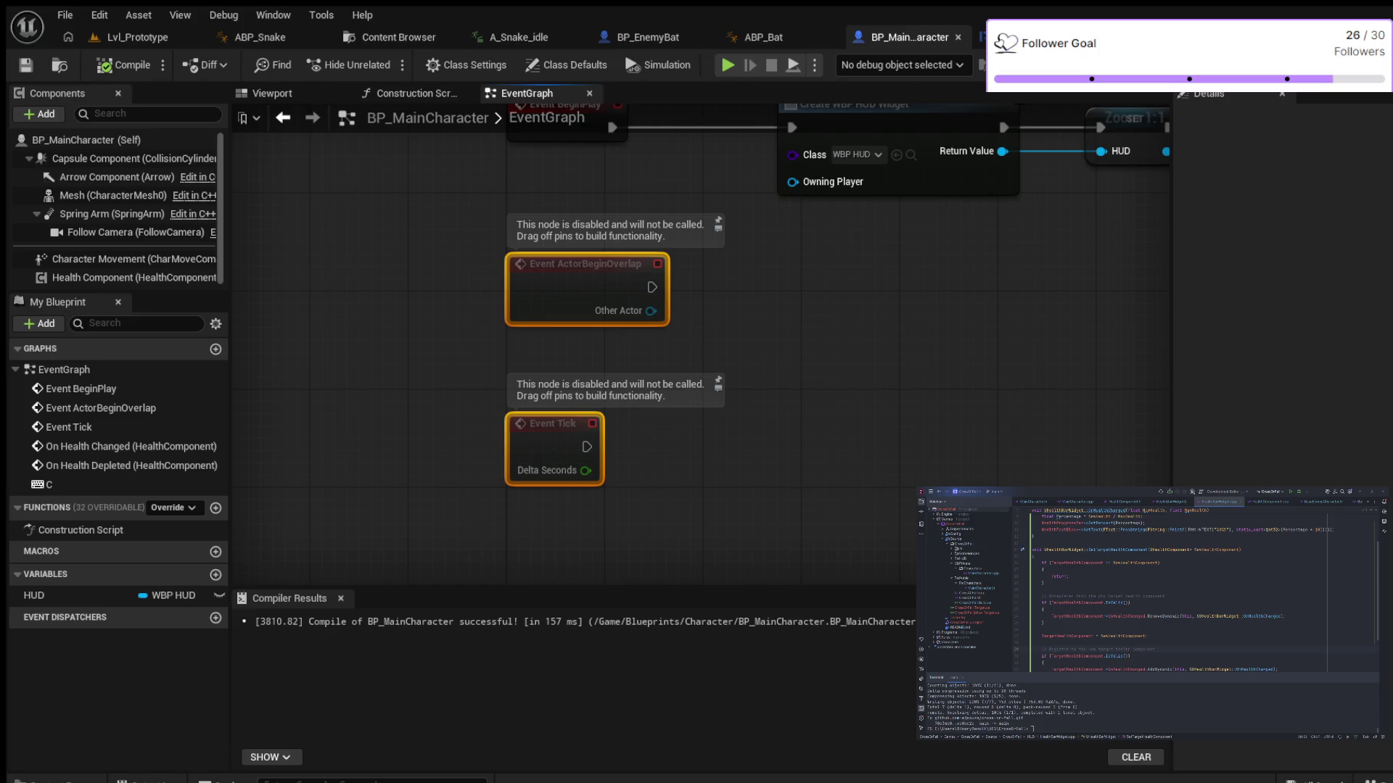
key("Delete")
mouse_move(835, 270)
left_mouse_down()
mouse_move(774, 305)
mouse_move(668, 407)
mouse_move(689, 420)
left_mouse_up()
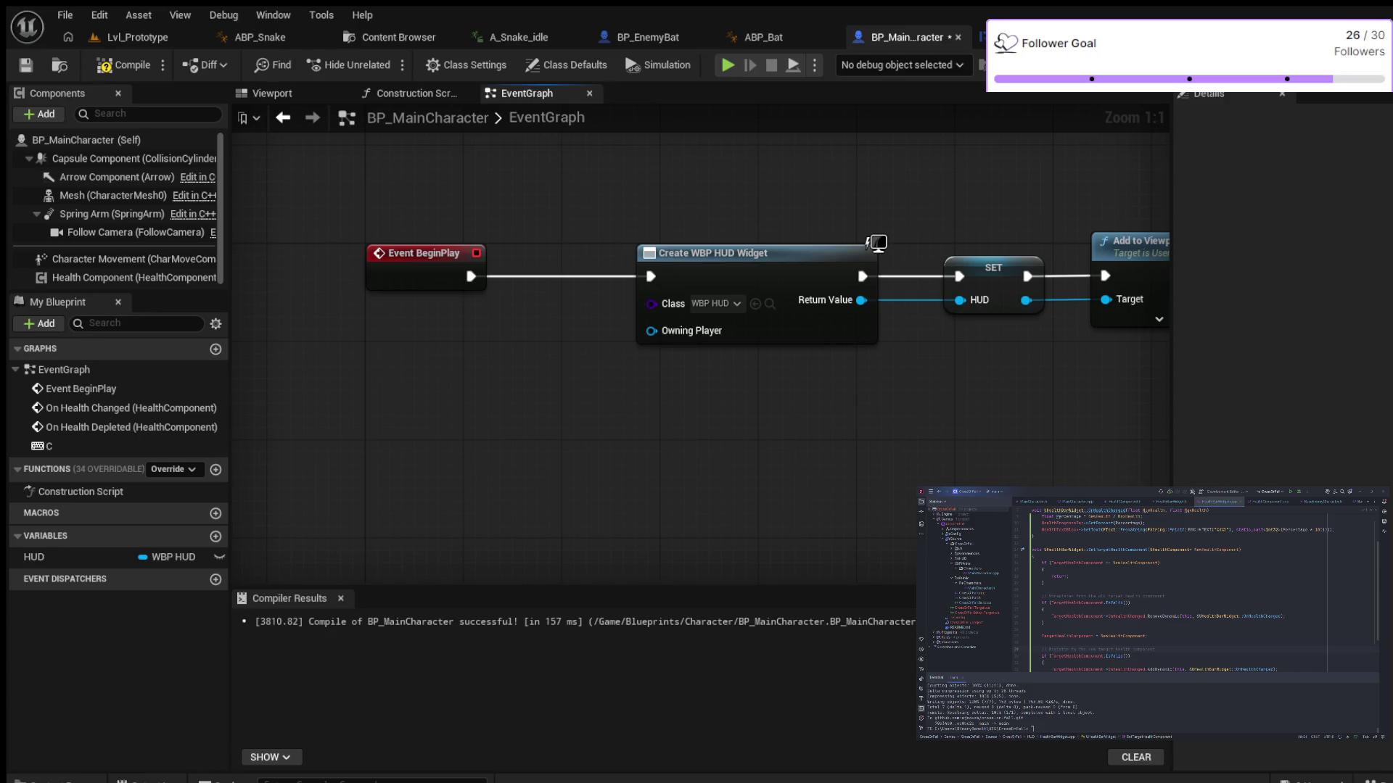
left_click(480, 383)
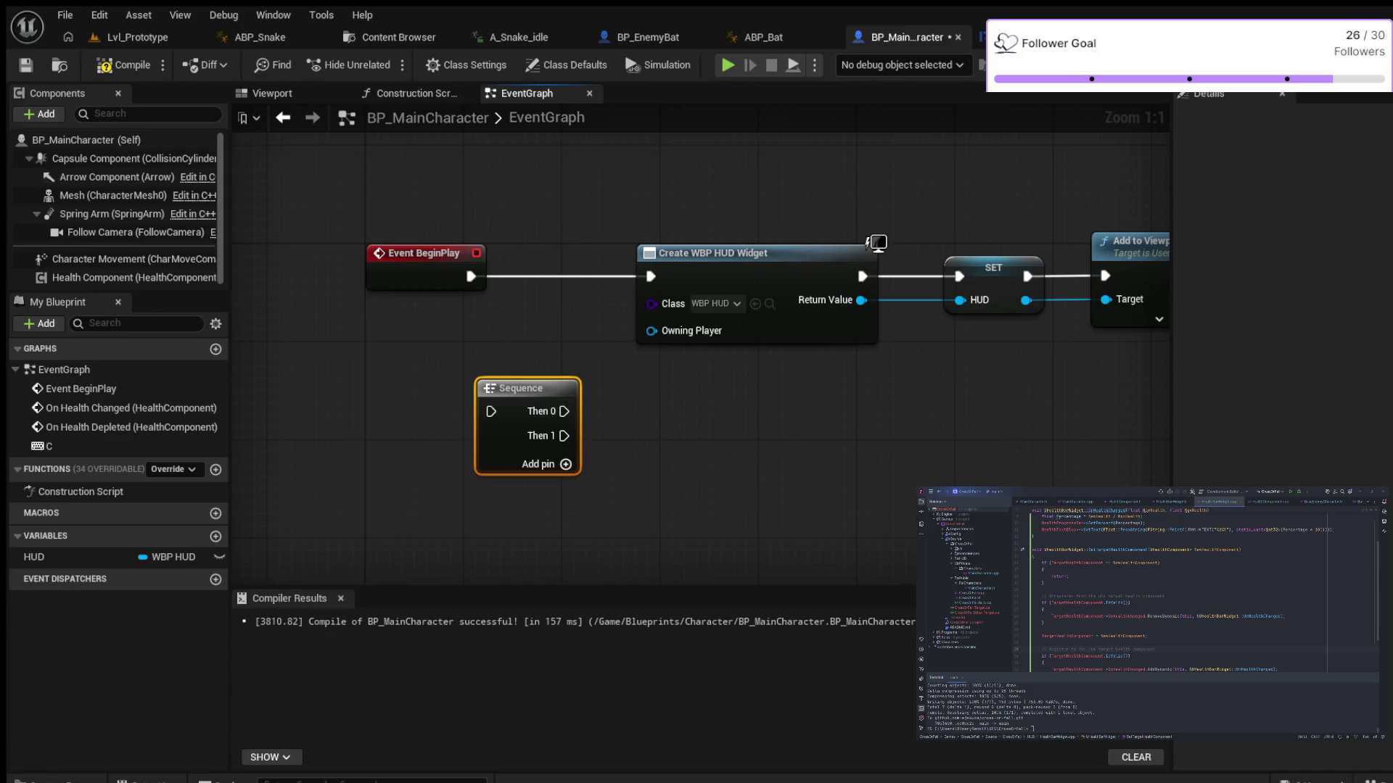
Break BeginPlay's wire to the HUD chain, shift those nodes right, and connect BeginPlay to Sequence
left_click(470, 277, "alt")
scroll(704, 422, "down", 2)
mouse_move(603, 206)
left_mouse_down()
mouse_move(861, 379)
mouse_move(1101, 371)
left_mouse_up()
left_click_drag(918, 306, 1019, 305)
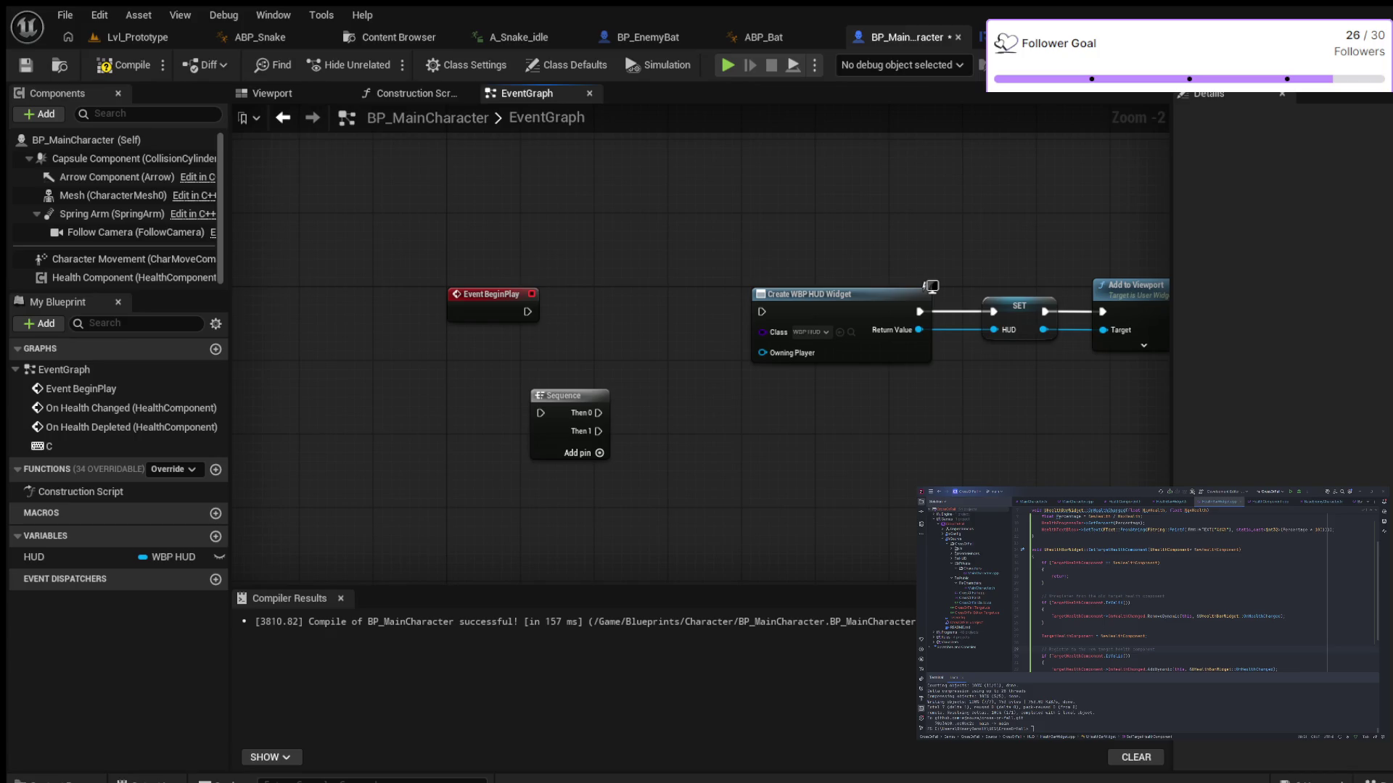
left_click_drag(566, 395, 612, 293)
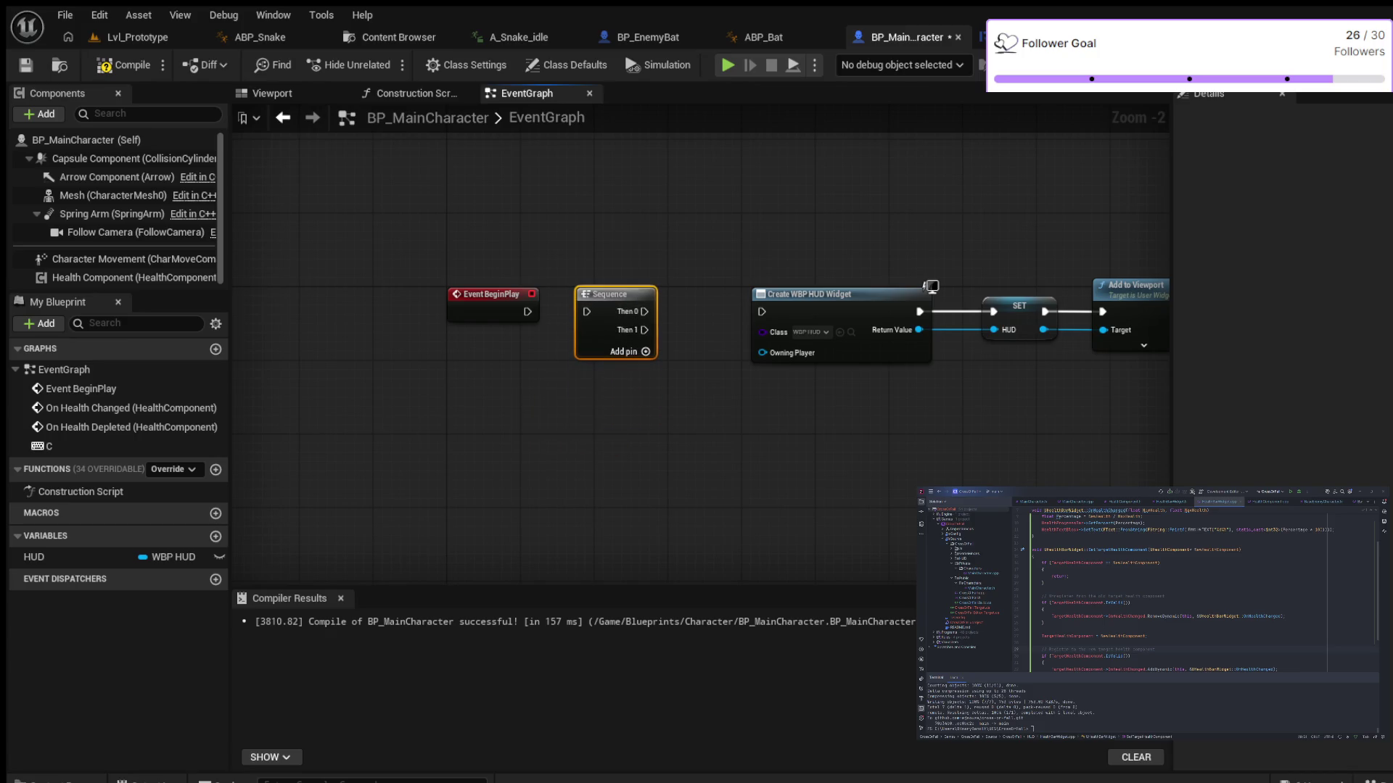
mouse_move(528, 312)
left_mouse_down()
mouse_move(763, 312)
mouse_move(681, 341)
mouse_move(556, 332)
left_mouse_up()
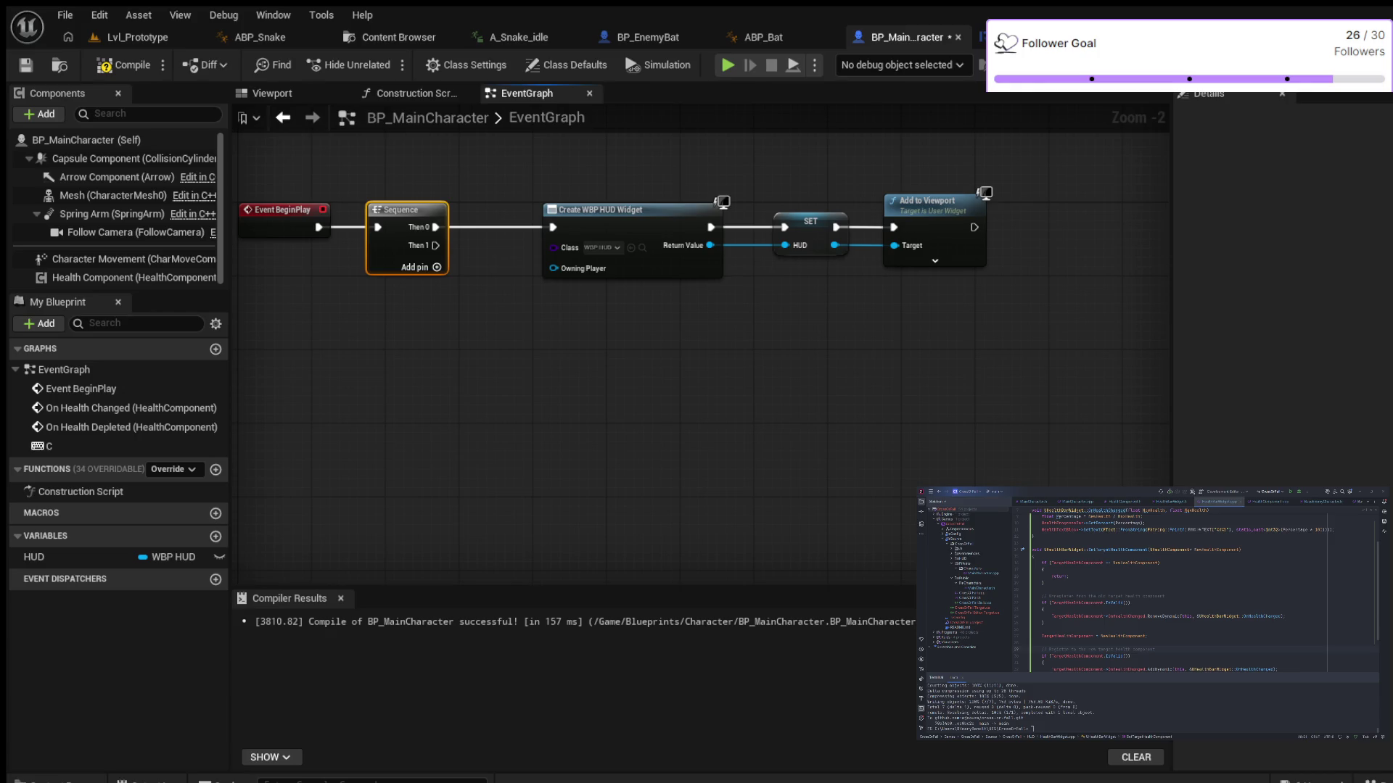
scroll(471, 385, "down", 1)
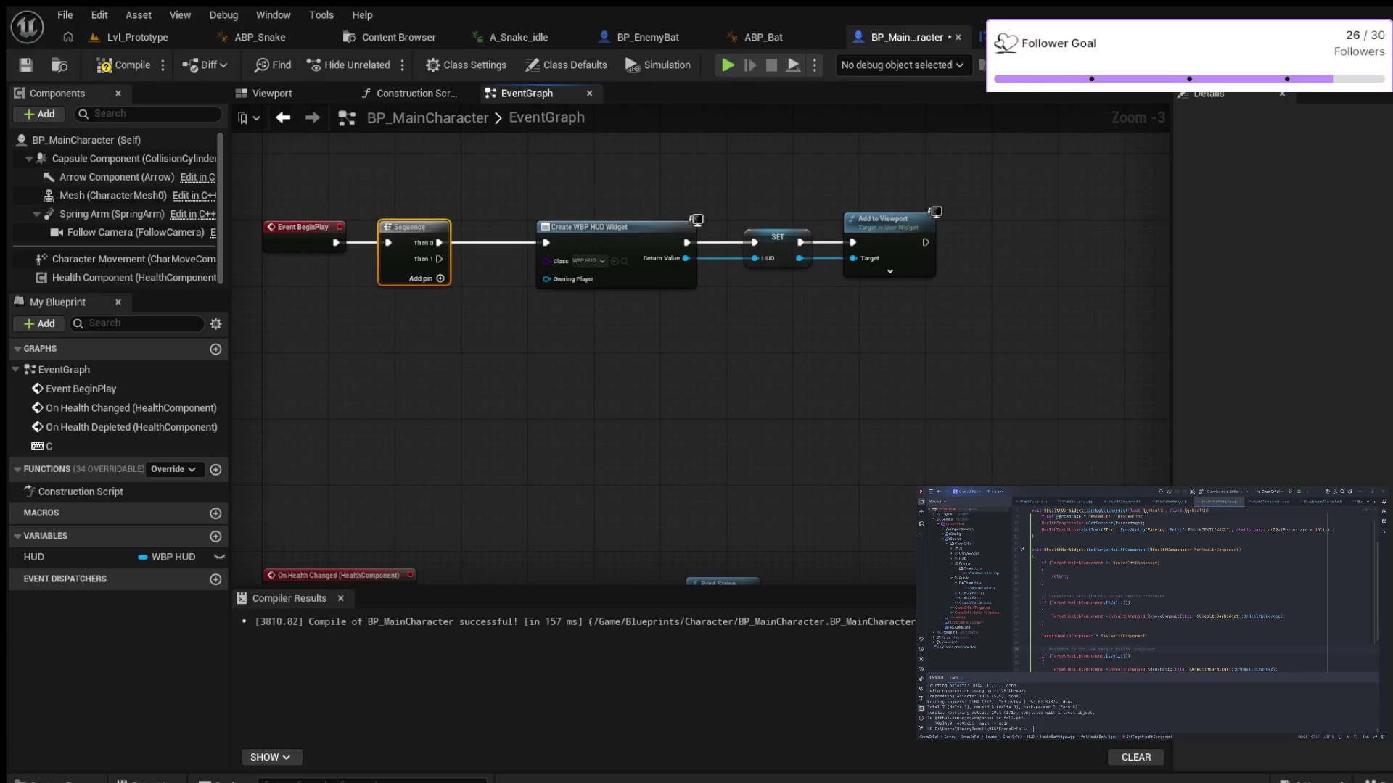
left_click_drag(635, 344, 547, 364)
left_click_drag(450, 180, 842, 303)
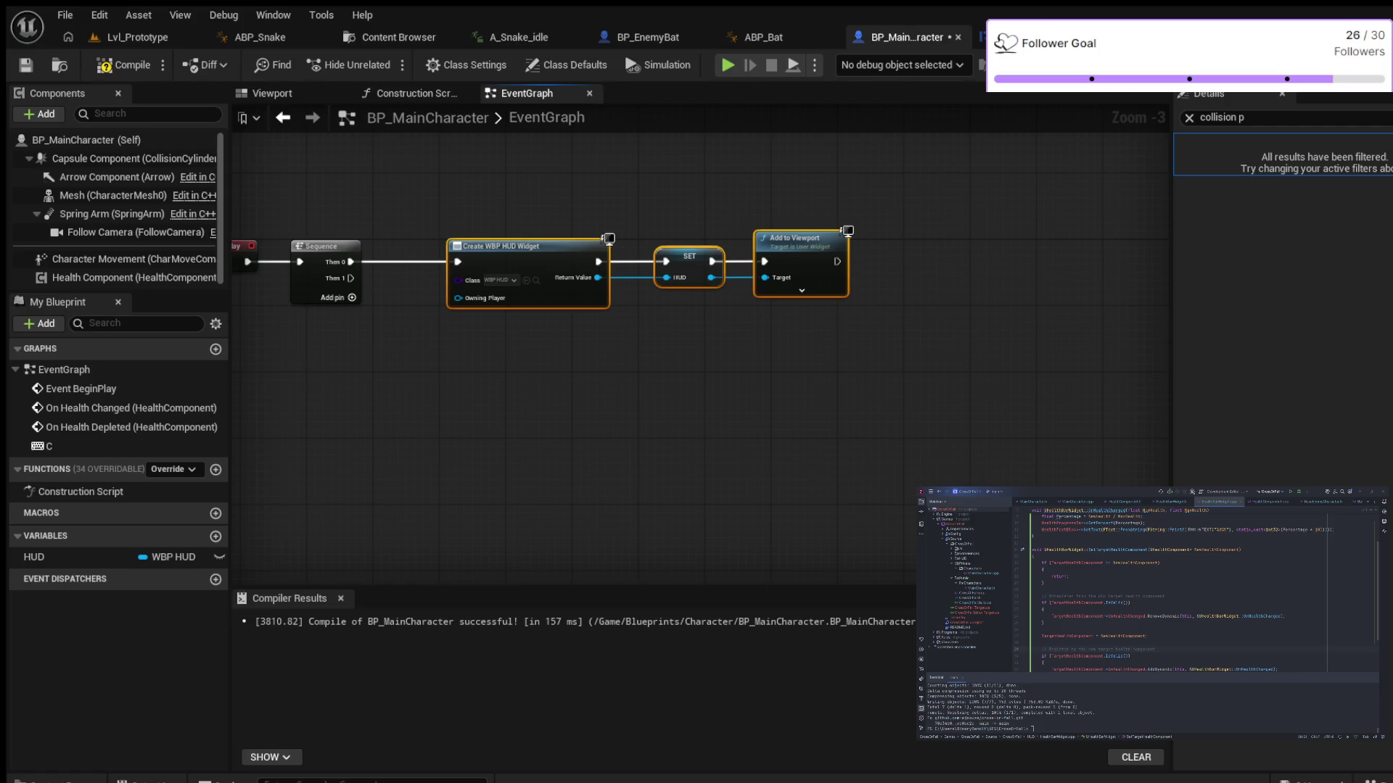
key("c")
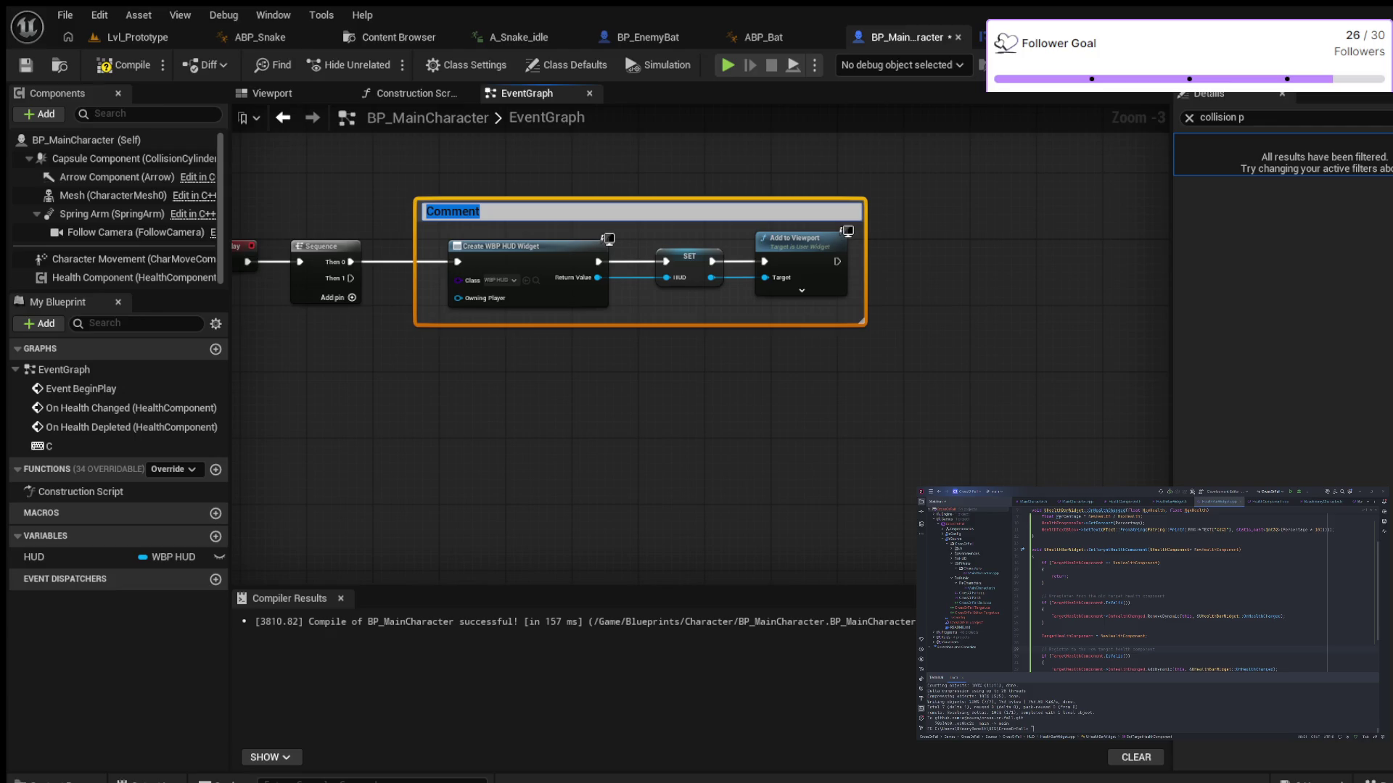
type("Add")
type(" the HUD")
type(" to t")
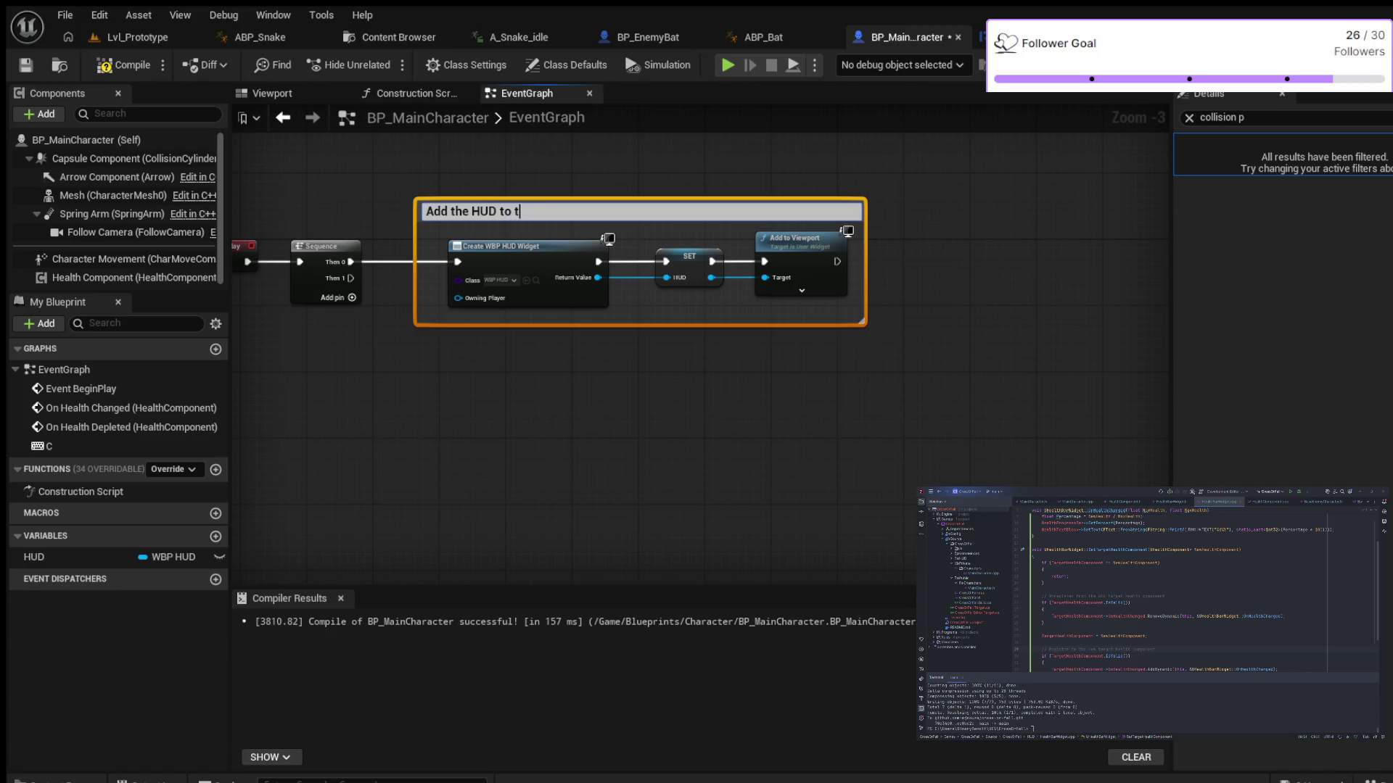
type("he screen")
key("Return")
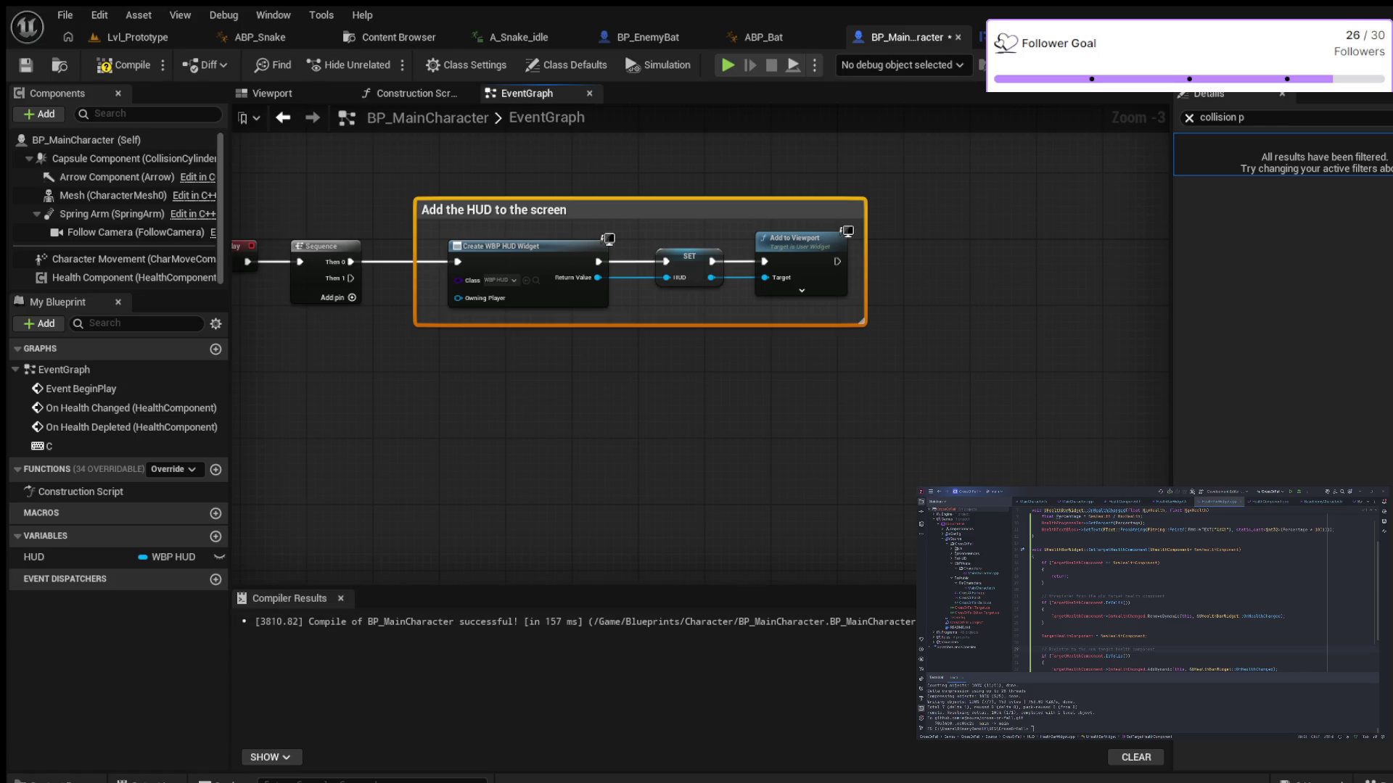
left_click(1189, 117)
left_click(624, 395)
mouse_move(633, 397)
left_mouse_down()
mouse_move(744, 401)
mouse_move(740, 377)
mouse_move(711, 375)
left_mouse_up()
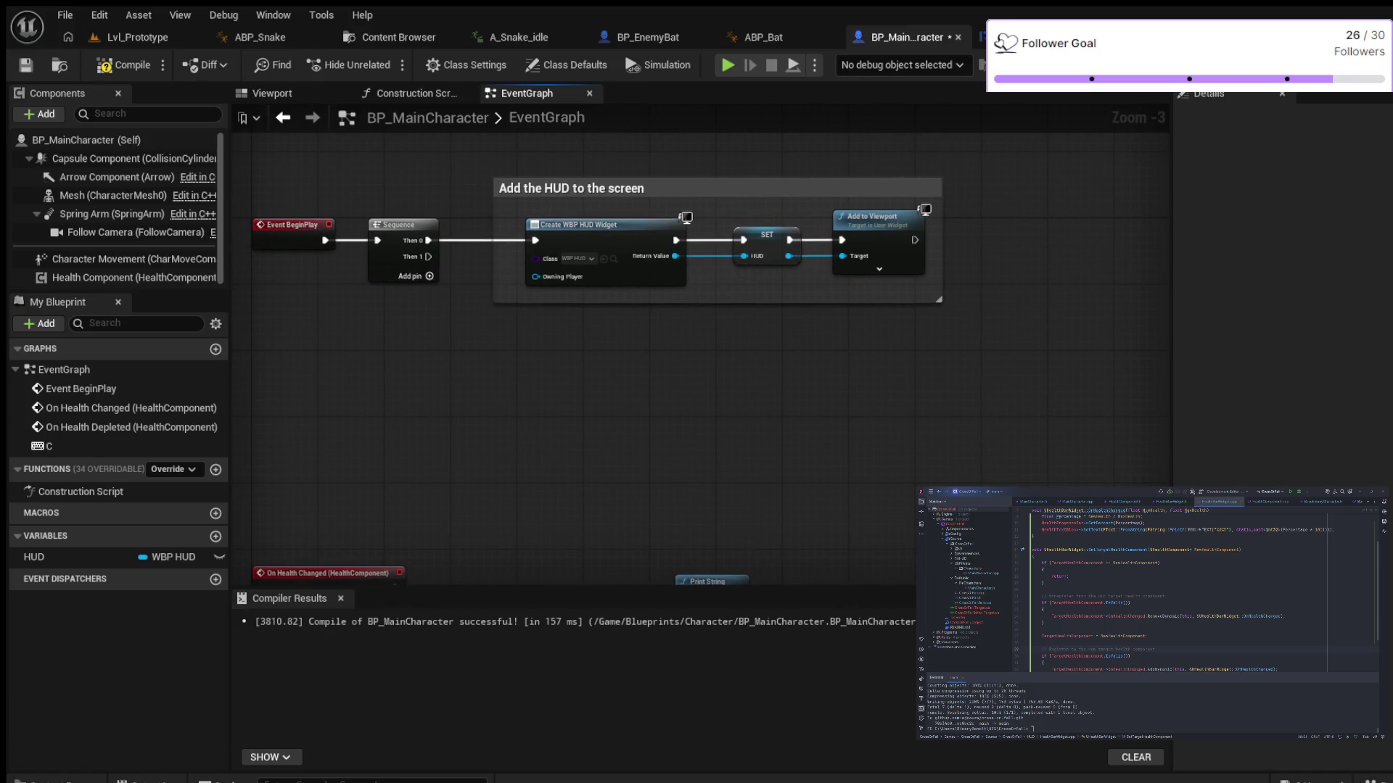
scroll(547, 376, "up", 2)
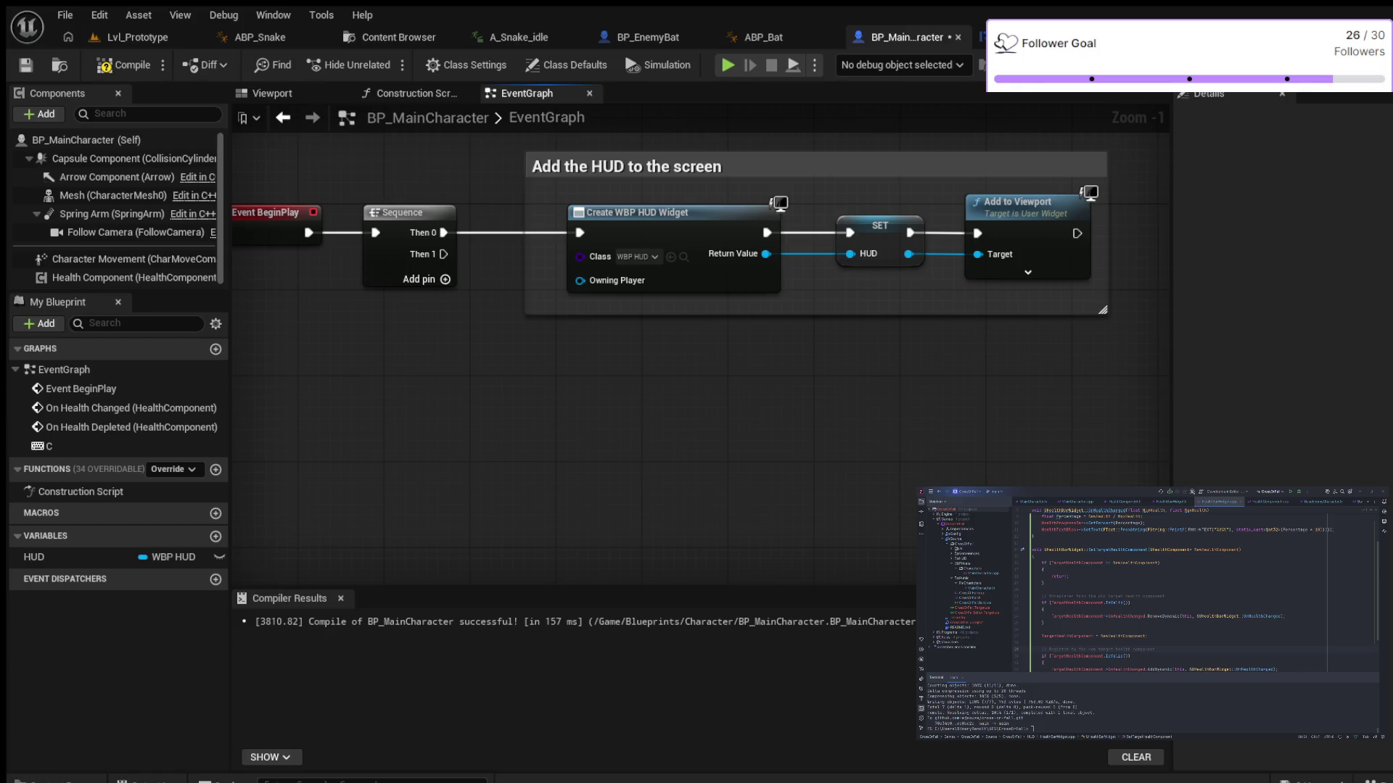
Place a HUD getter below the 'Add the HUD to the screen' group and delete the accidental SET HUD_0 node
left_click(43, 557)
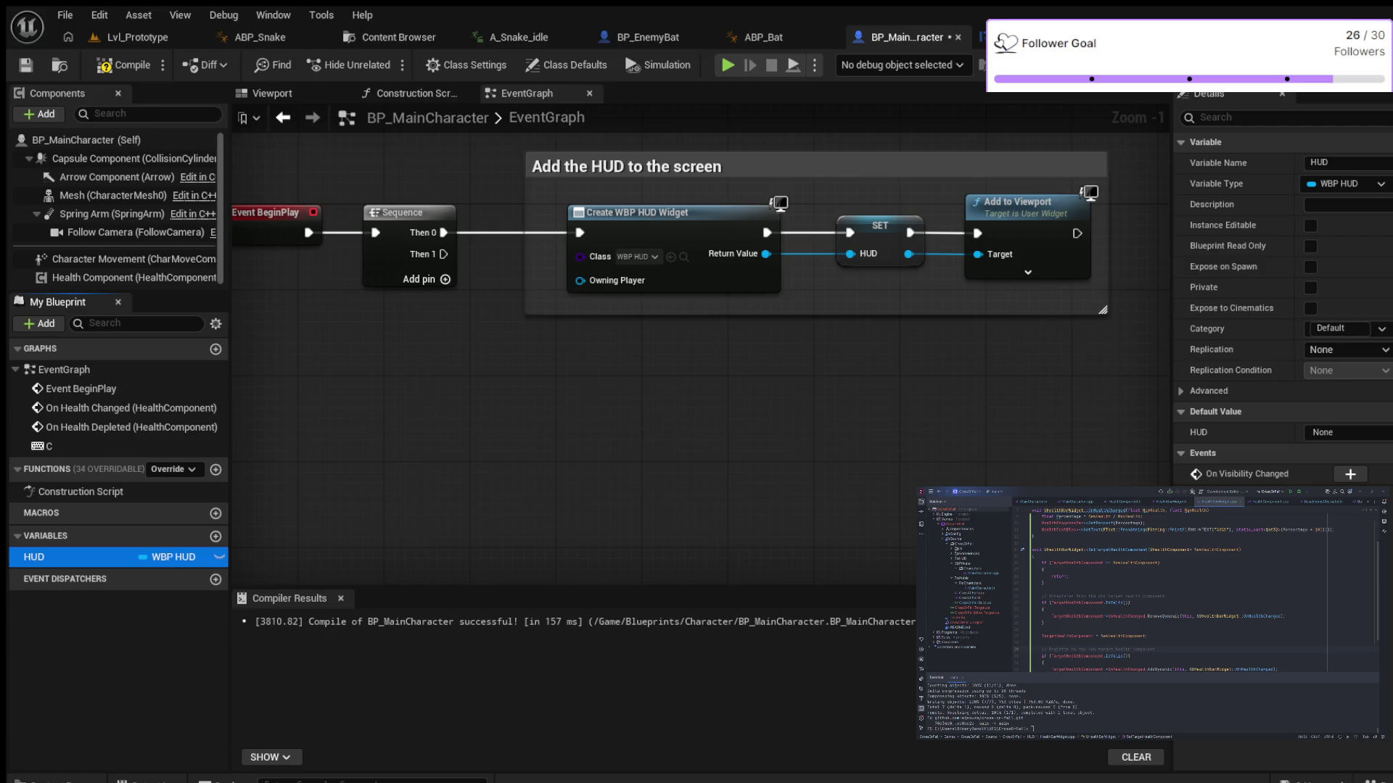
left_click_drag(44, 558, 578, 420)
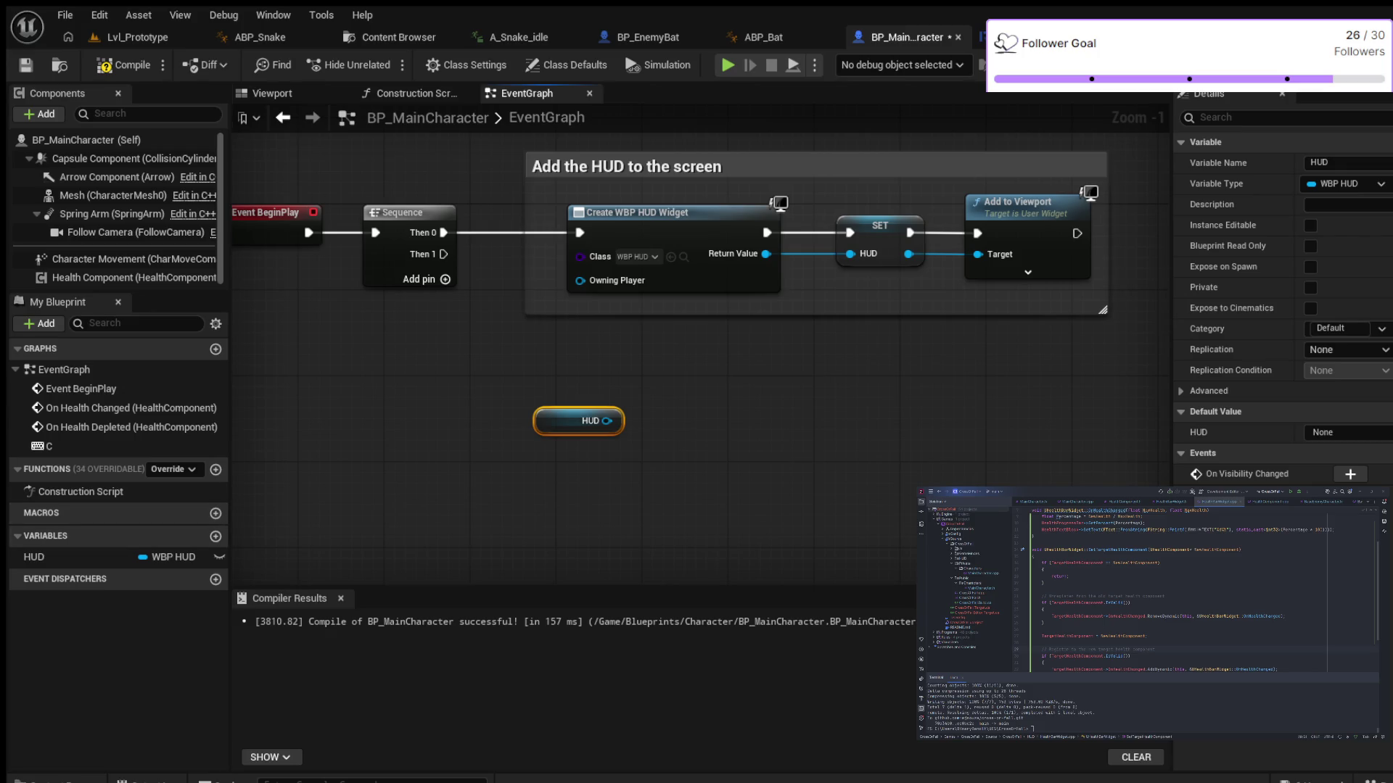
left_click_drag(607, 420, 712, 406)
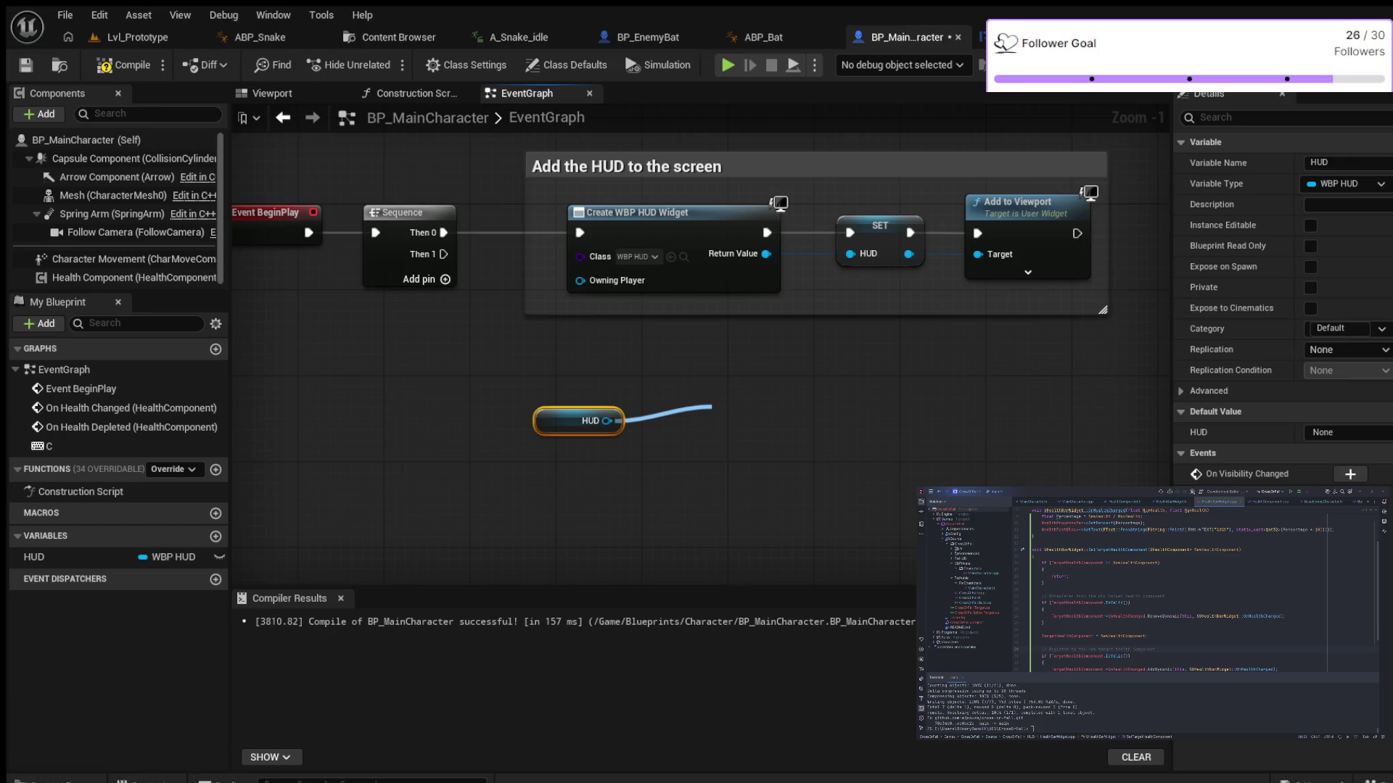
mouse_move(711, 406)
left_mouse_down()
mouse_move(614, 421)
mouse_move(704, 421)
left_mouse_up()
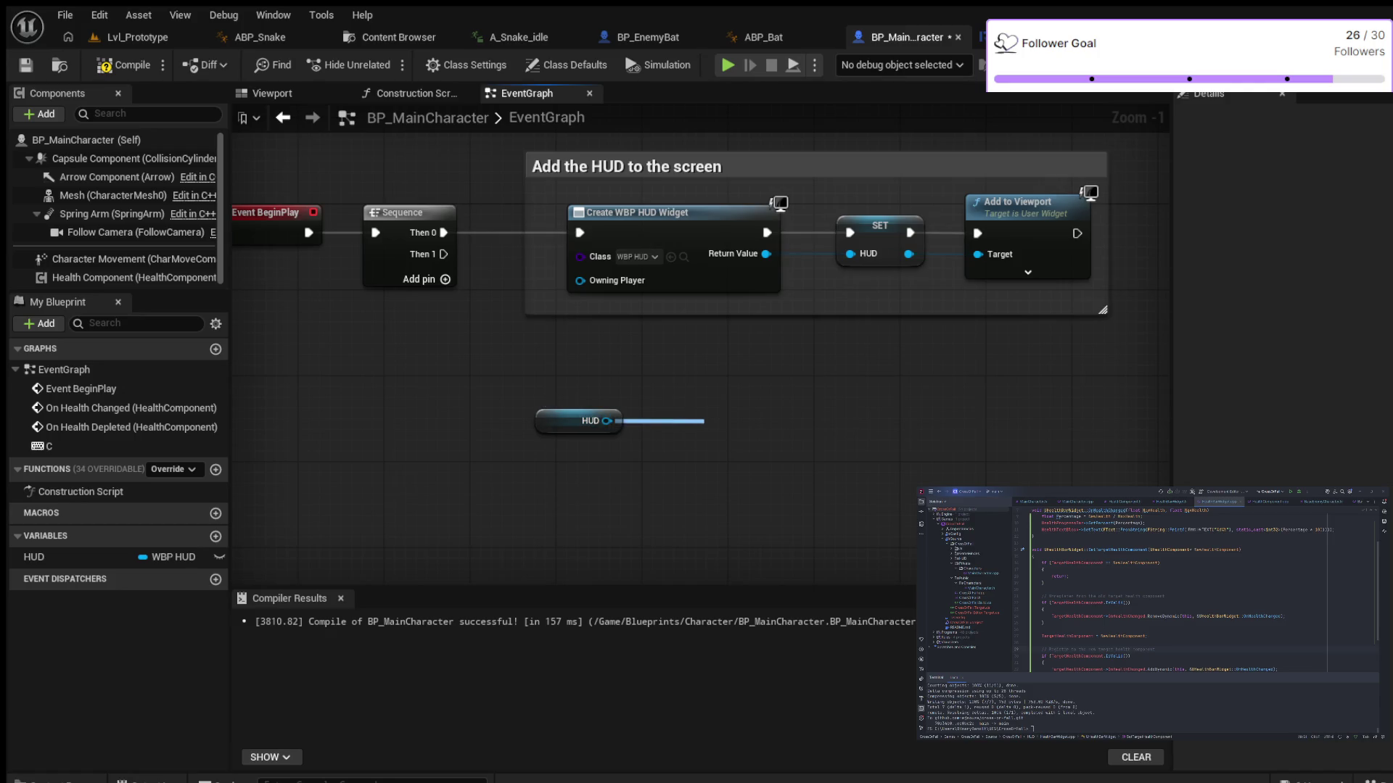
left_click_drag(704, 421, 704, 421)
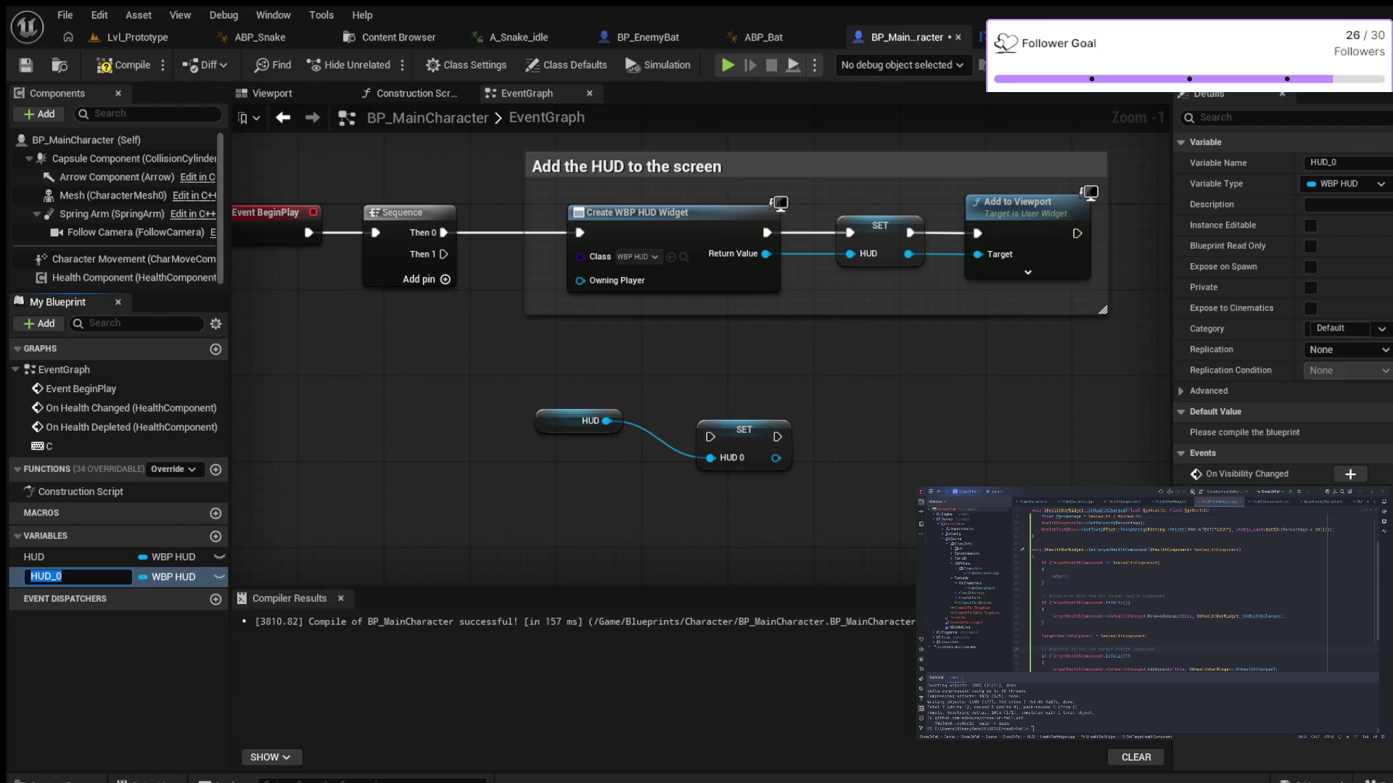
key("Return")
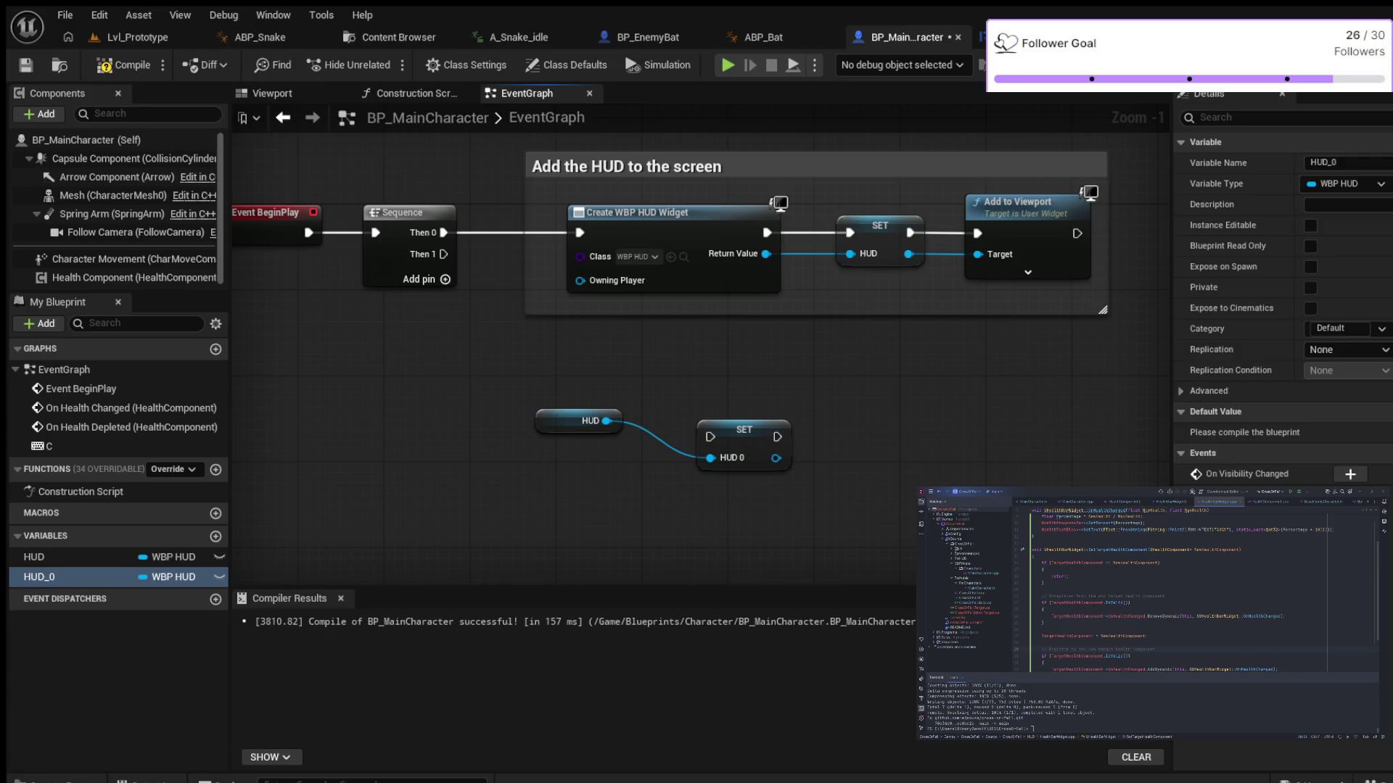
key("Delete")
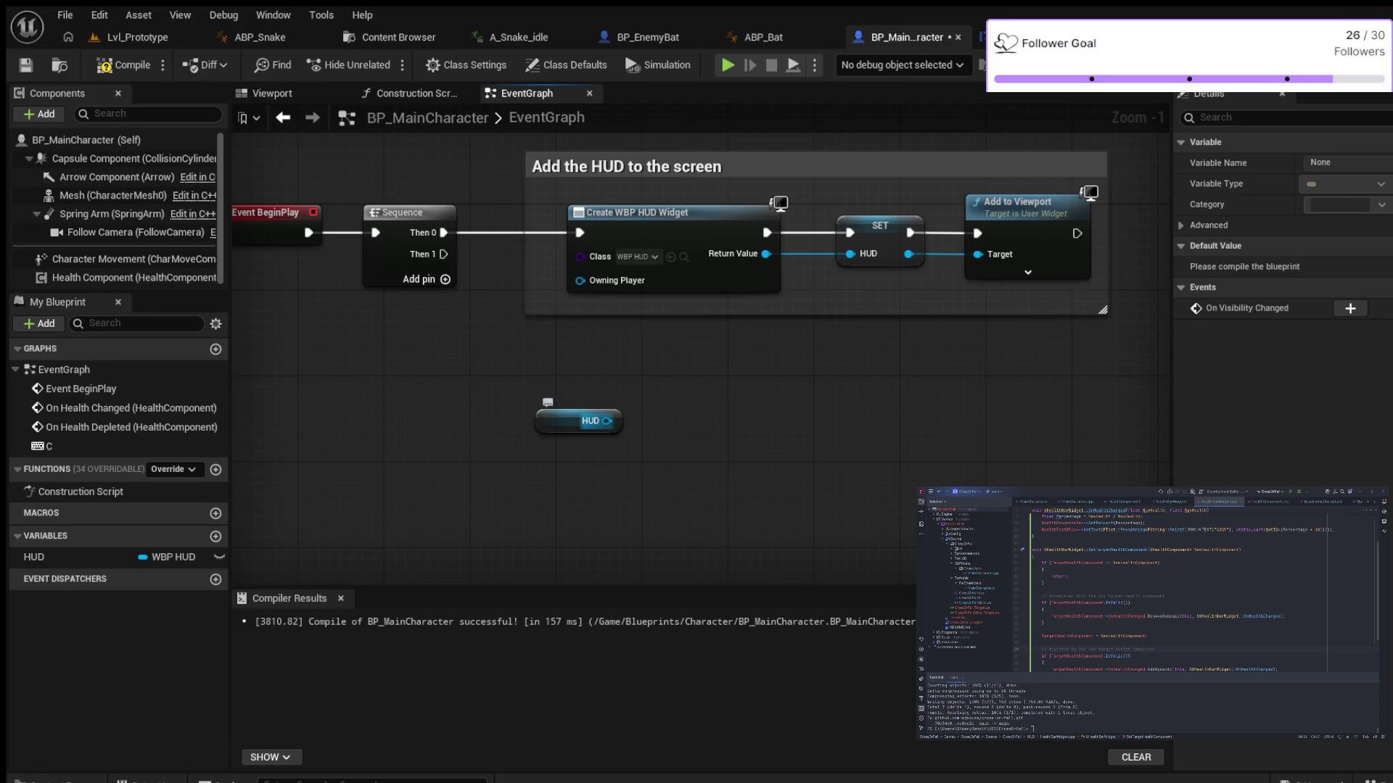
Cancel a stray HUD wire and place a Health Component getter below the HUD getter
left_click_drag(607, 421, 694, 405)
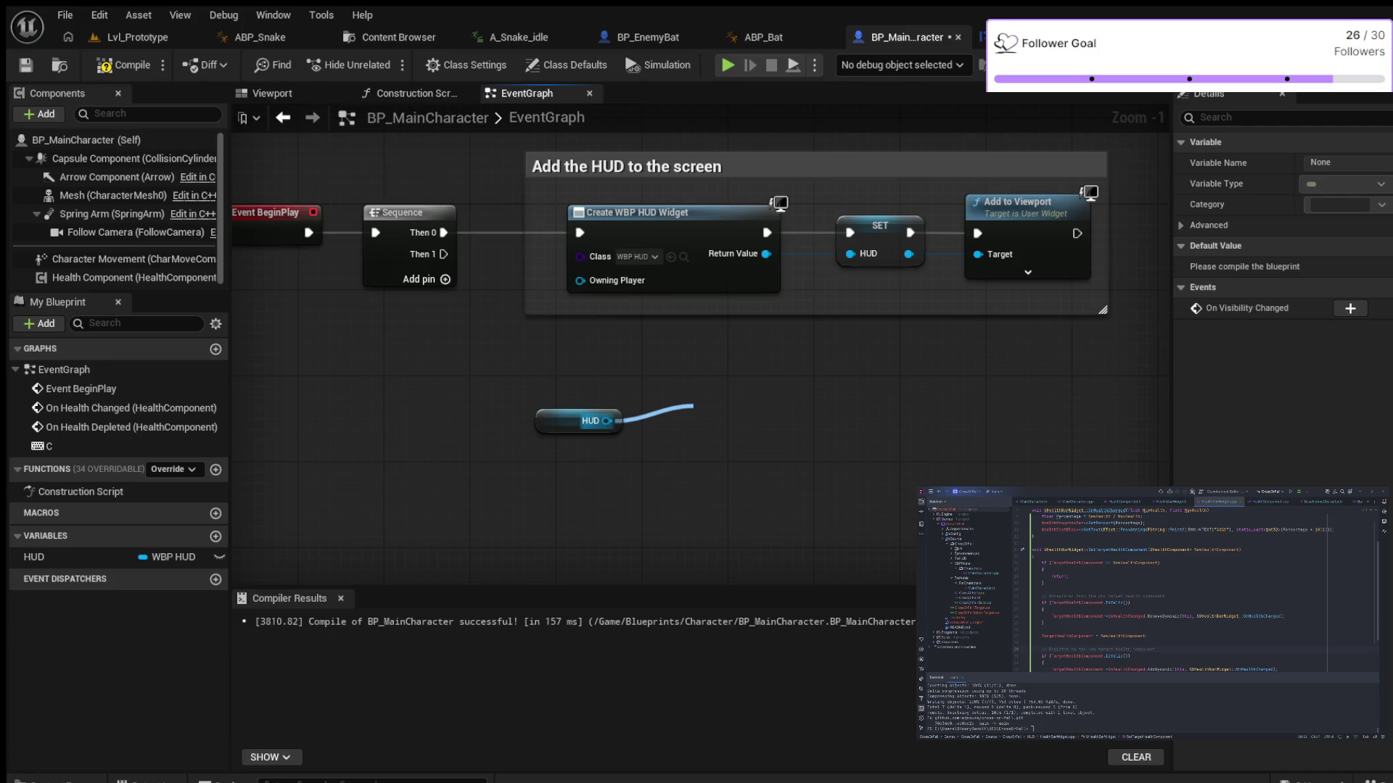
left_click_drag(693, 406, 606, 421)
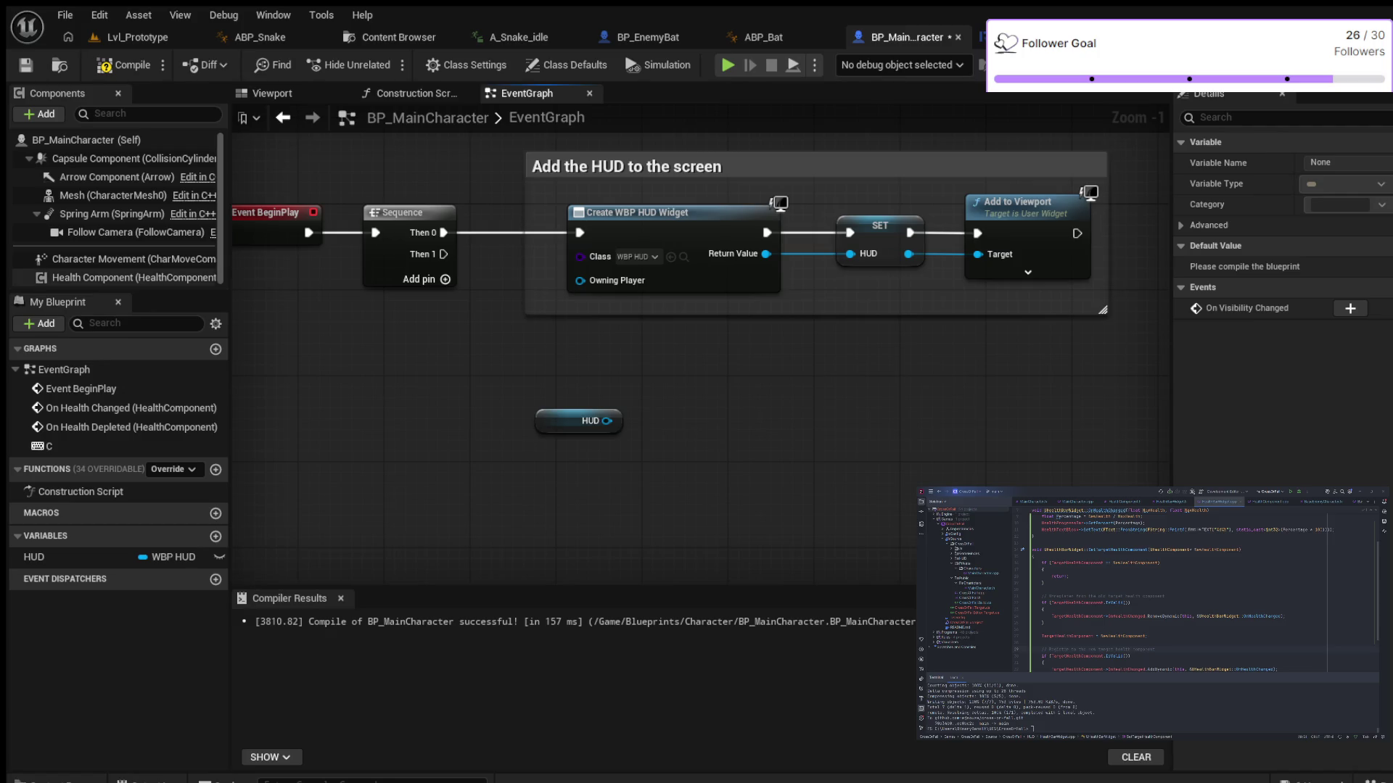
mouse_move(134, 277)
left_mouse_down()
mouse_move(218, 327)
mouse_move(667, 455)
left_mouse_up()
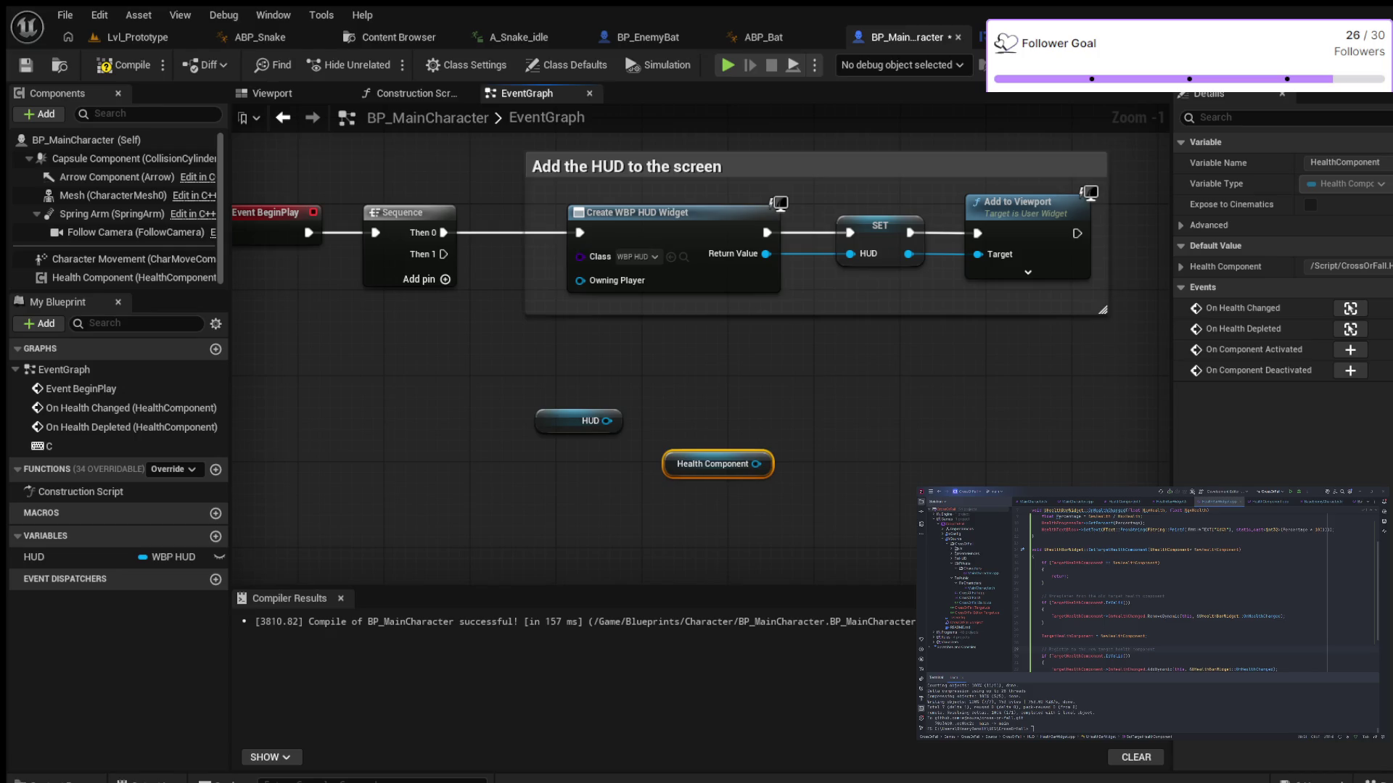
left_click_drag(756, 464, 833, 415)
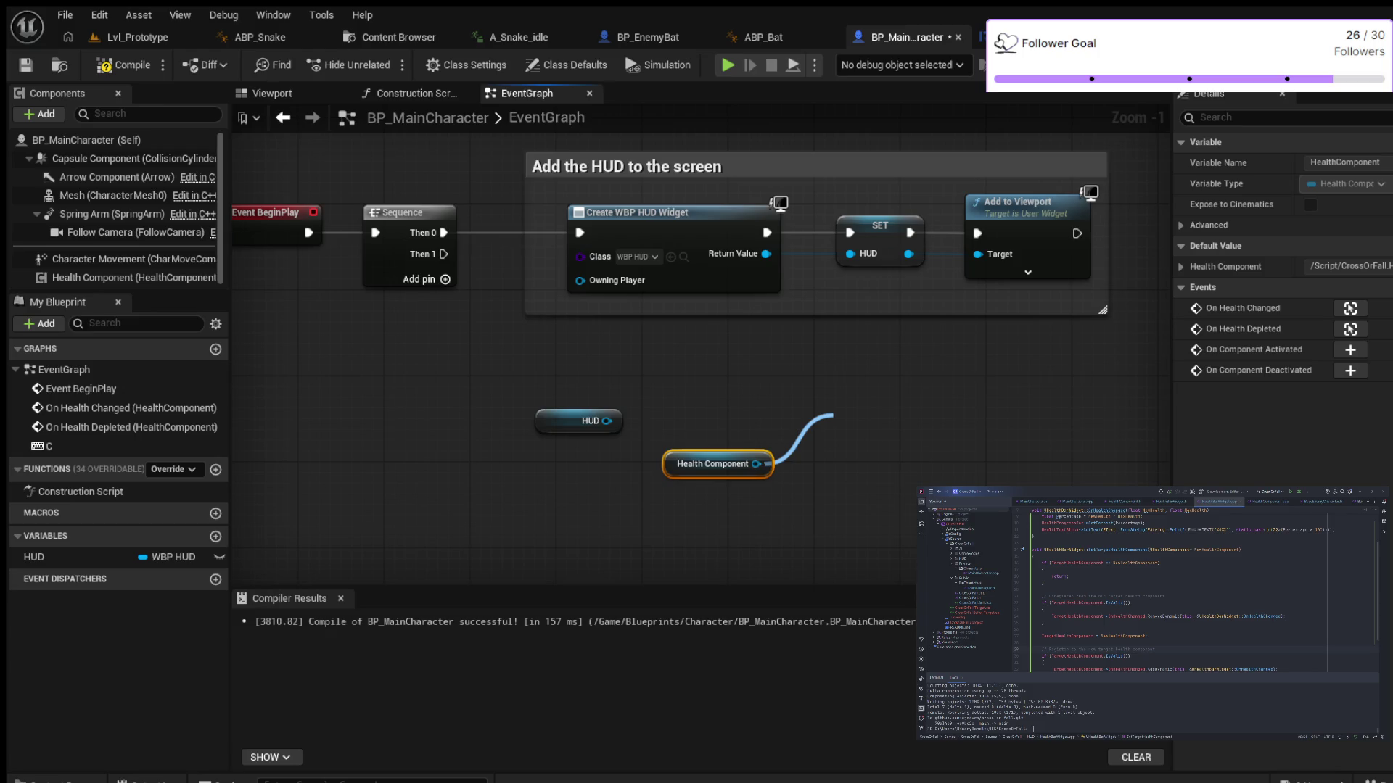
mouse_move(833, 414)
left_mouse_down()
mouse_move(798, 436)
mouse_move(848, 412)
left_mouse_up()
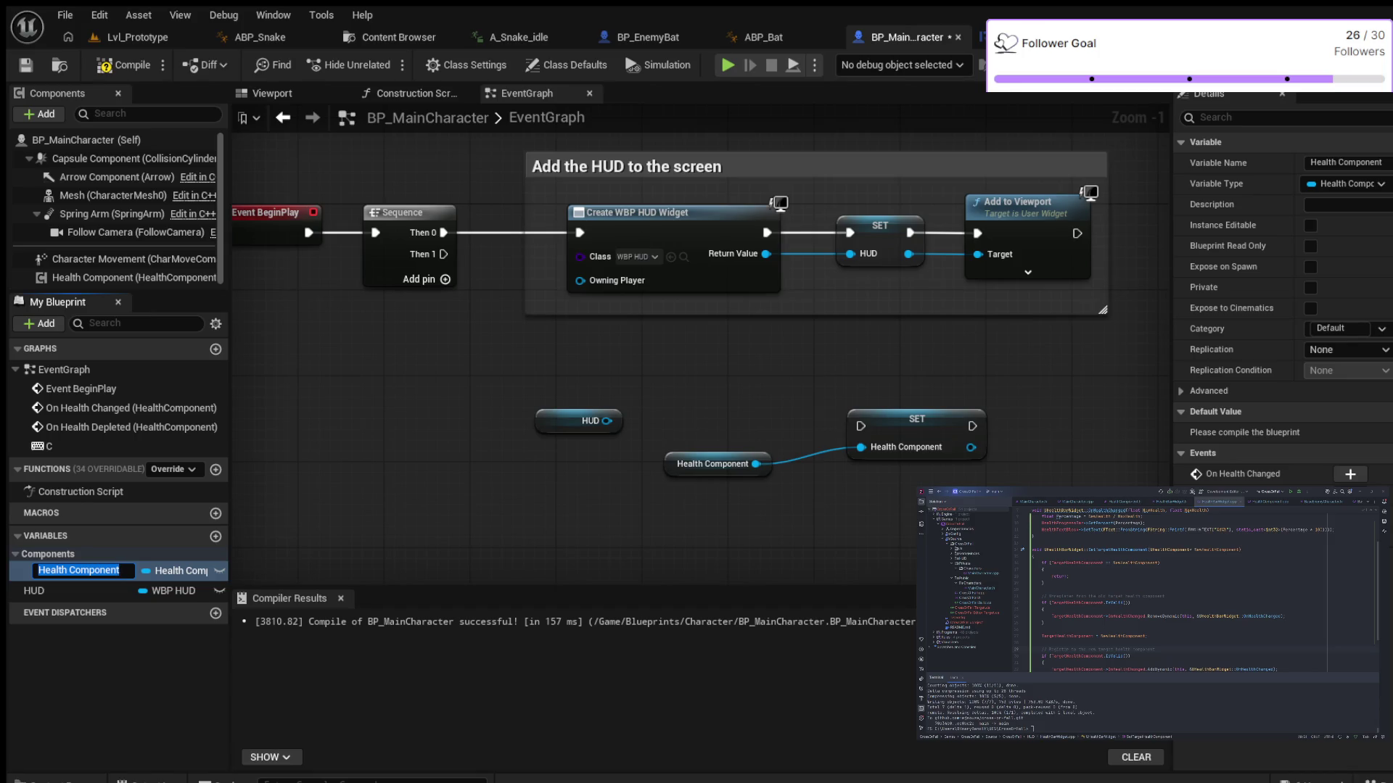
key("Return")
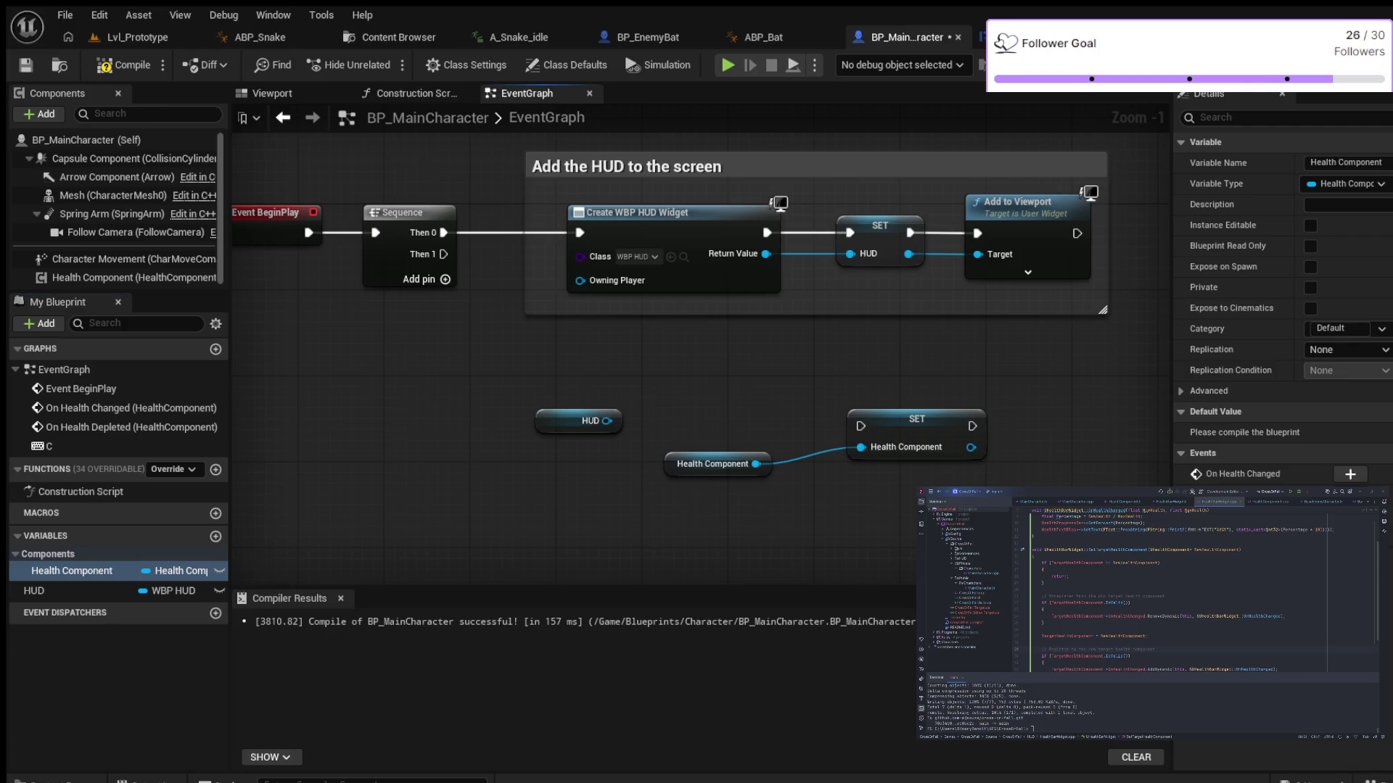
key("Delete")
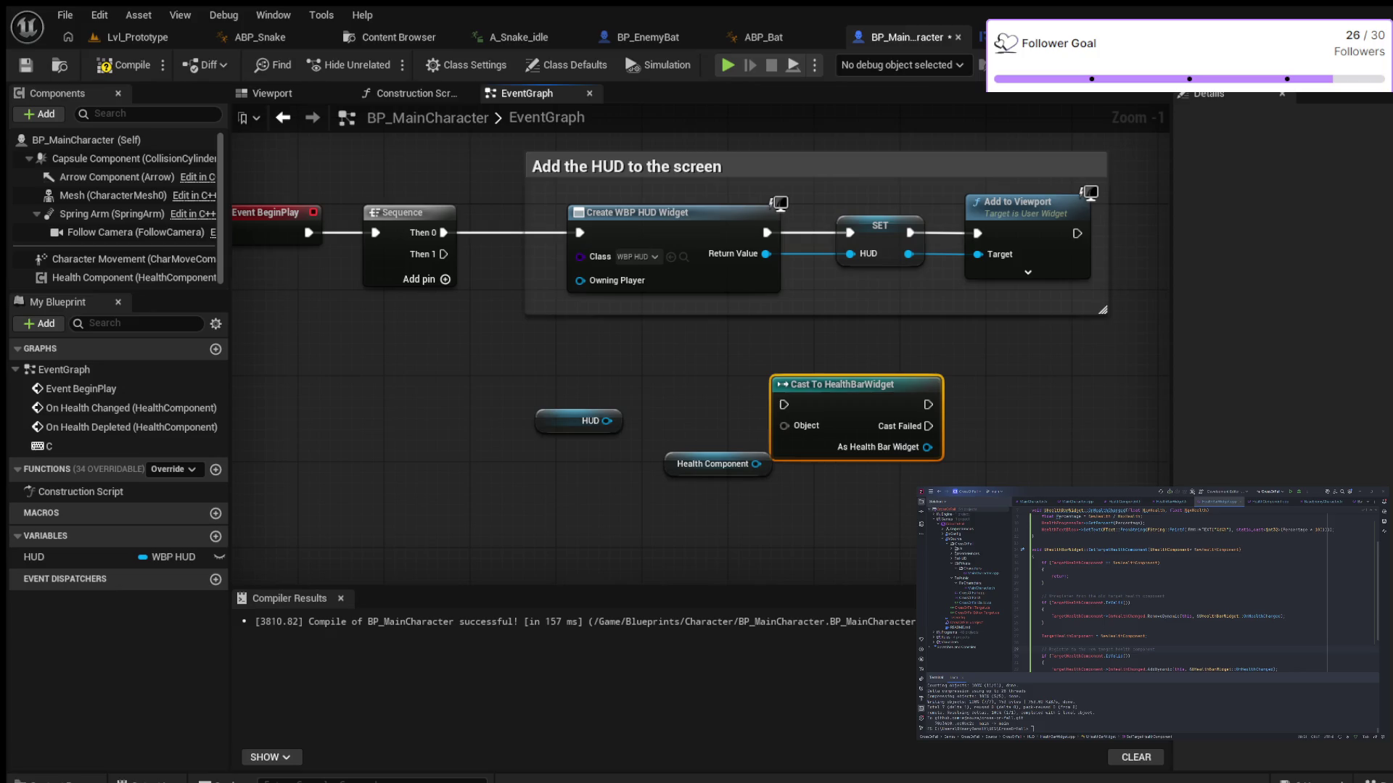
Nudge the Cast To HealthBarWidget node slightly right, then delete it
left_click_drag(841, 384, 884, 395)
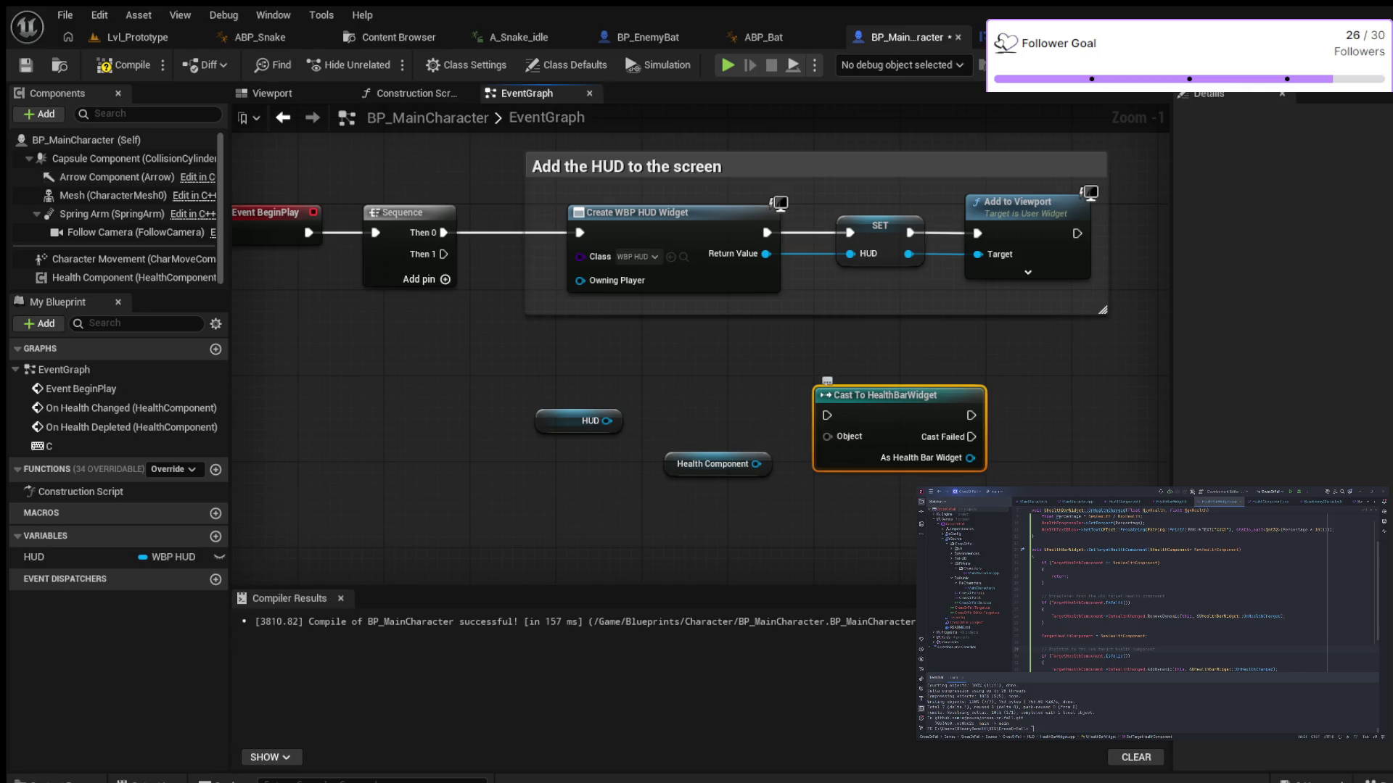
key("Delete")
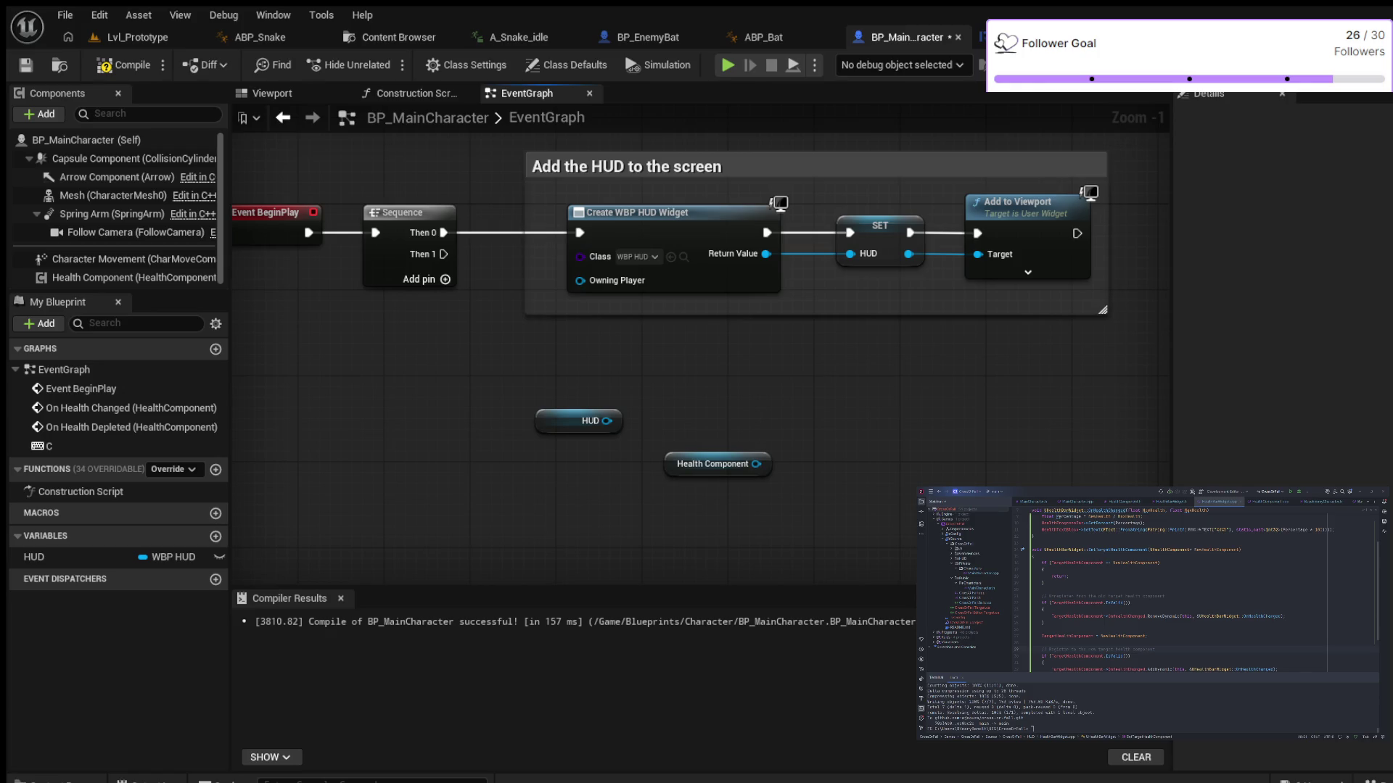
key("ctrl+v")
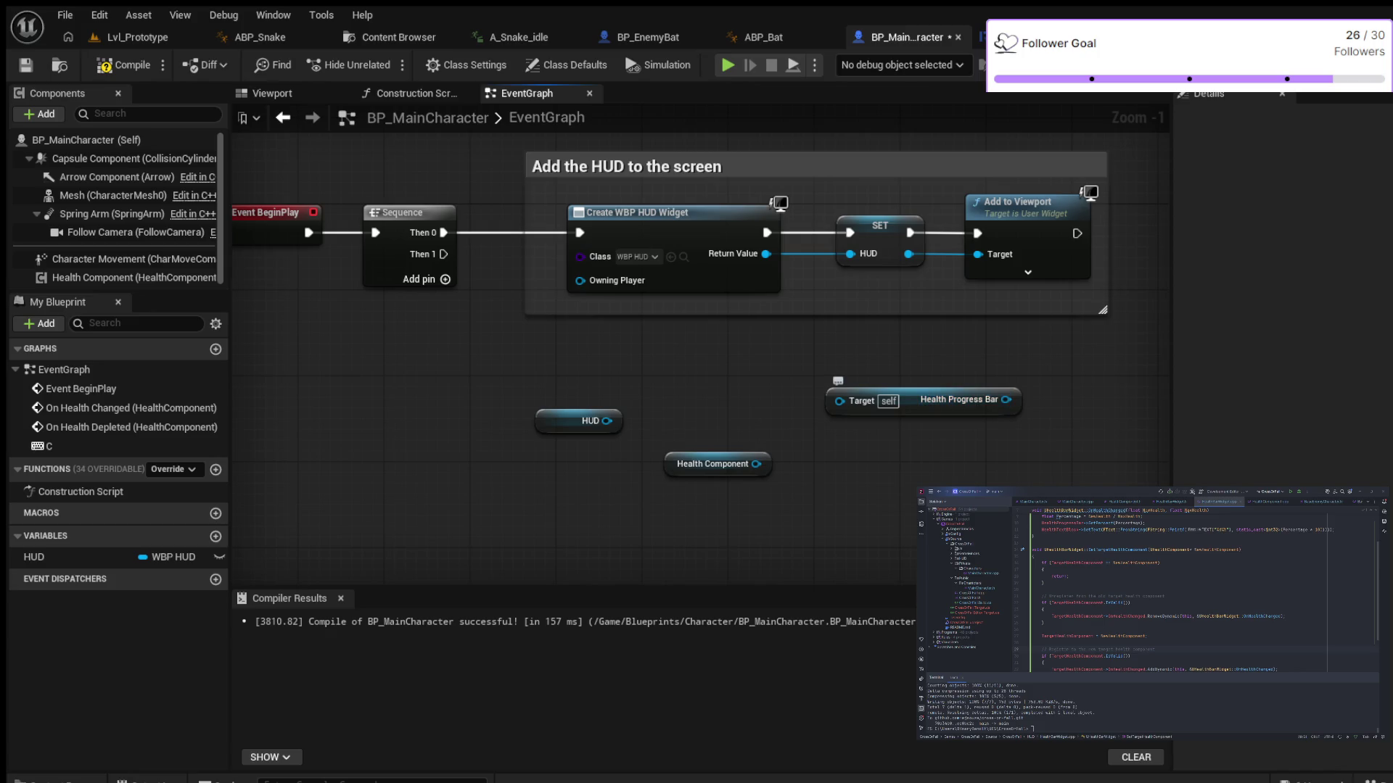
left_click_drag(943, 399, 867, 422)
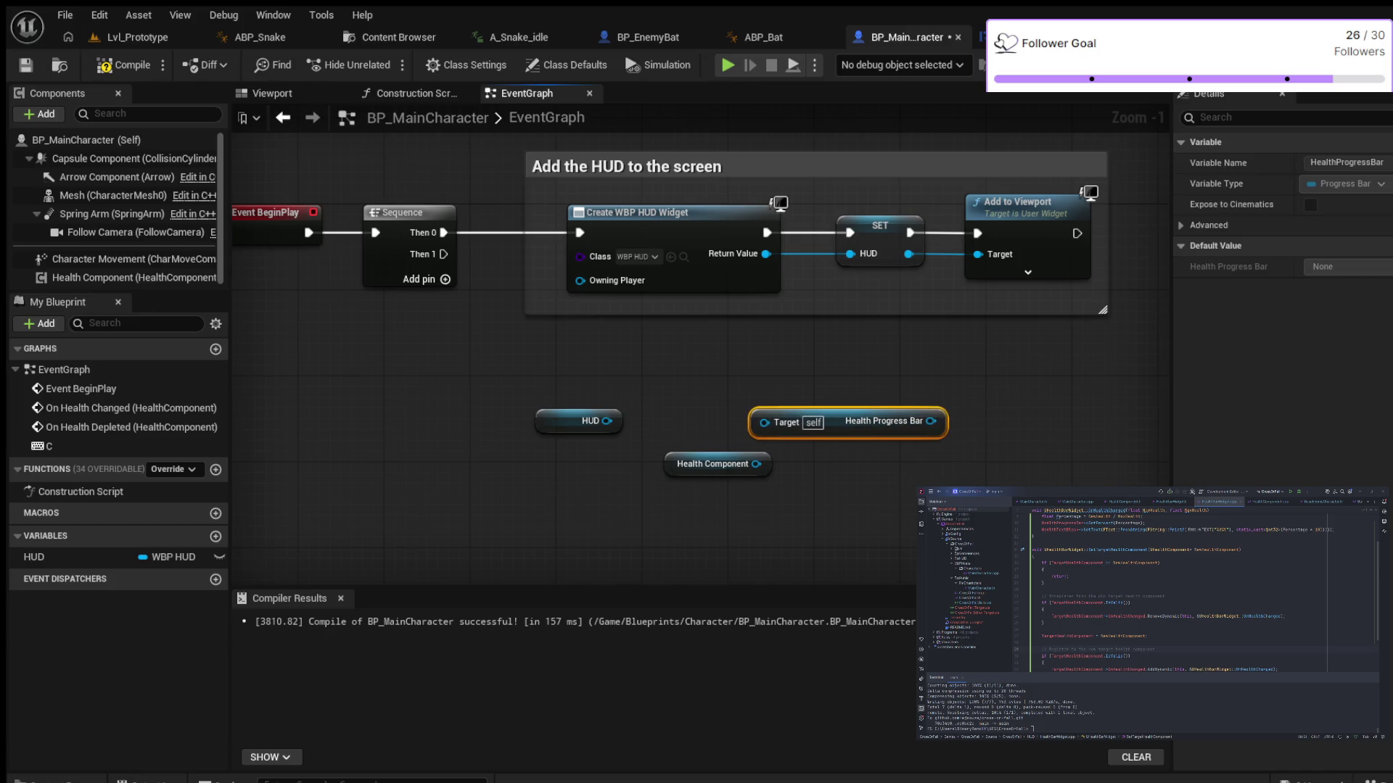
left_click_drag(606, 420, 764, 422)
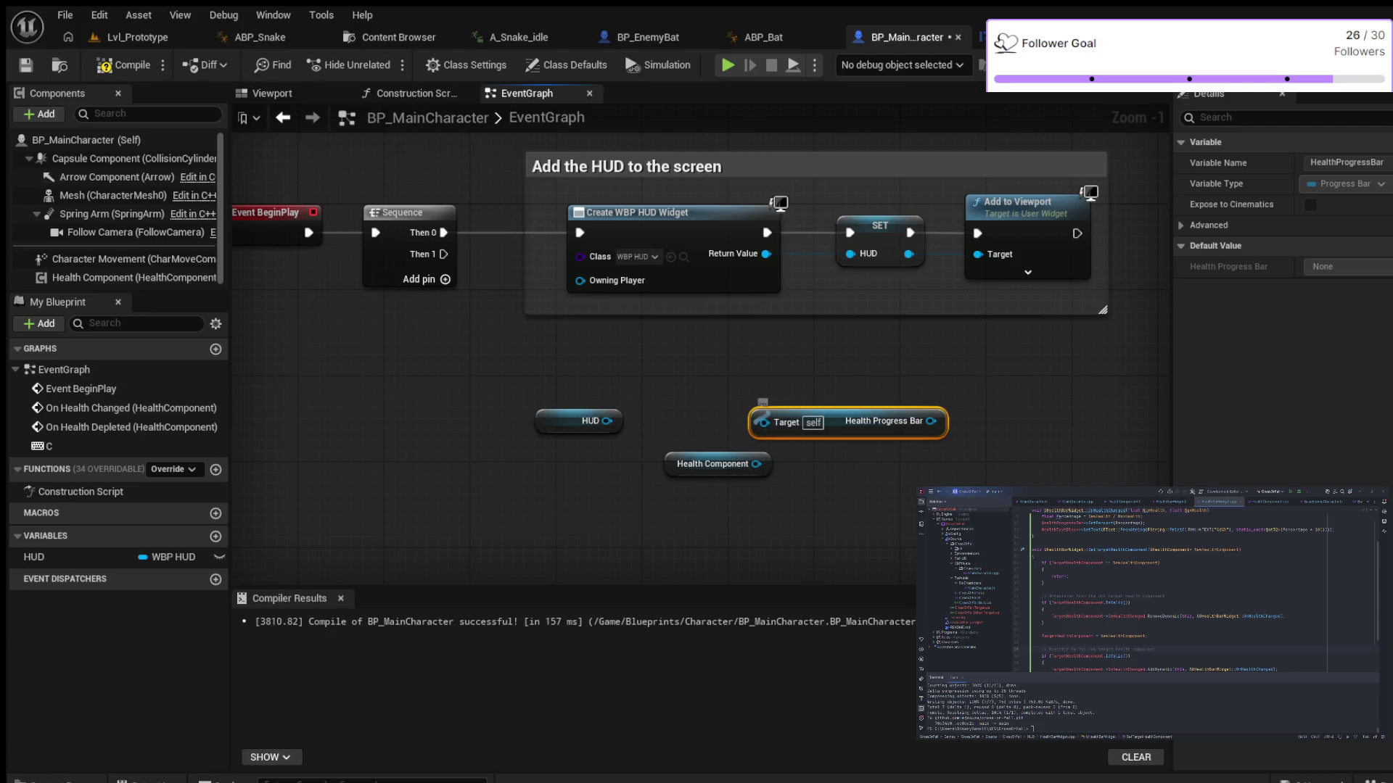
mouse_move(677, 446)
left_mouse_down()
mouse_move(552, 466)
mouse_move(484, 517)
mouse_move(646, 510)
left_mouse_up()
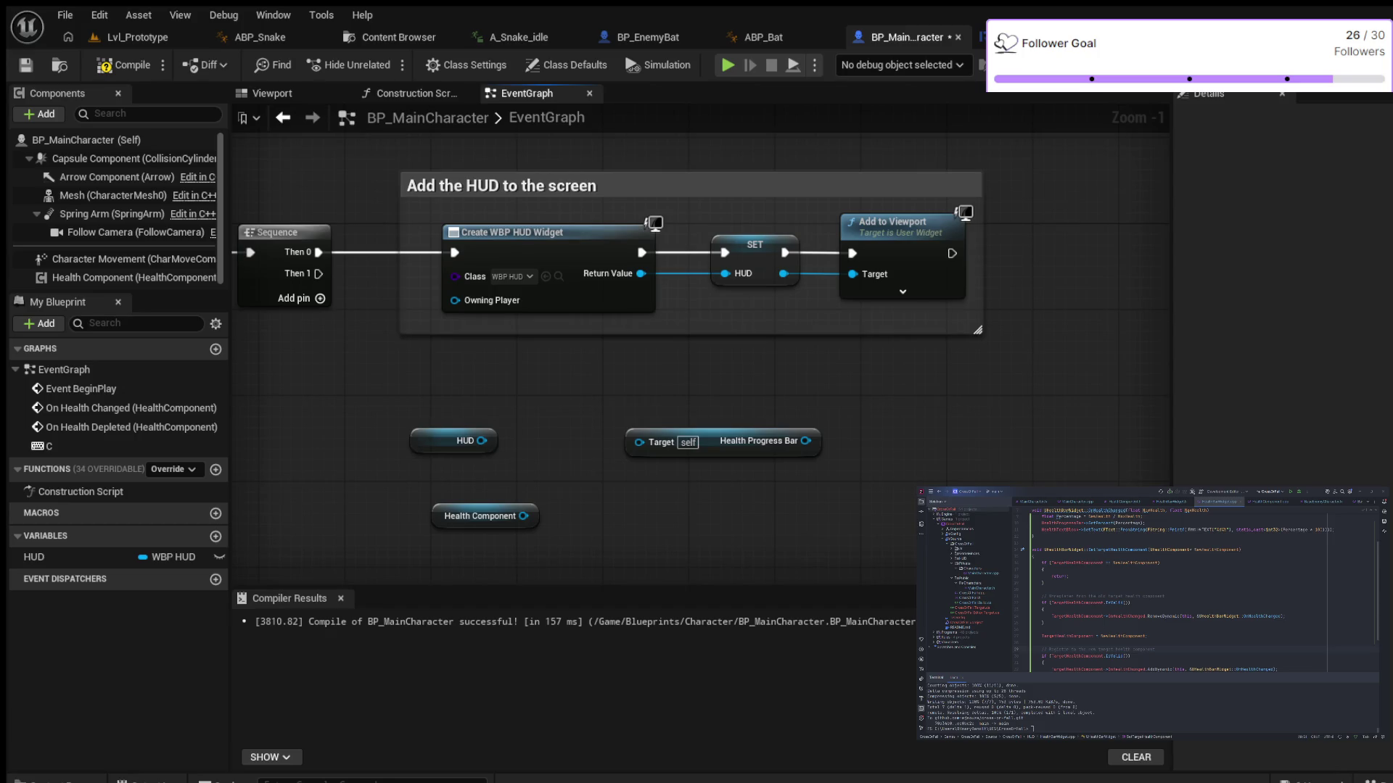
left_click(718, 441)
key("Delete")
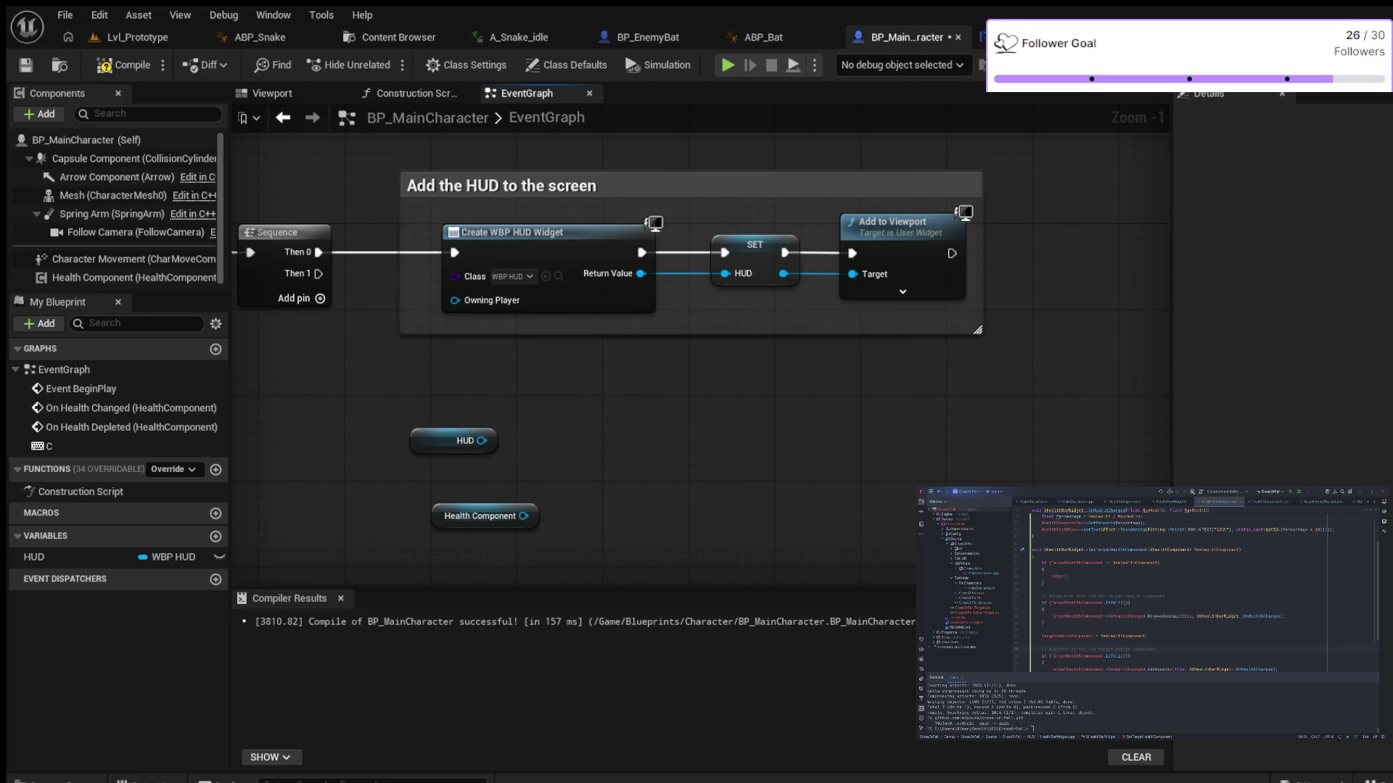
Wire HUD into the Health Progress Bar getter's Target, then delete that getter node
left_click_drag(483, 441, 622, 430)
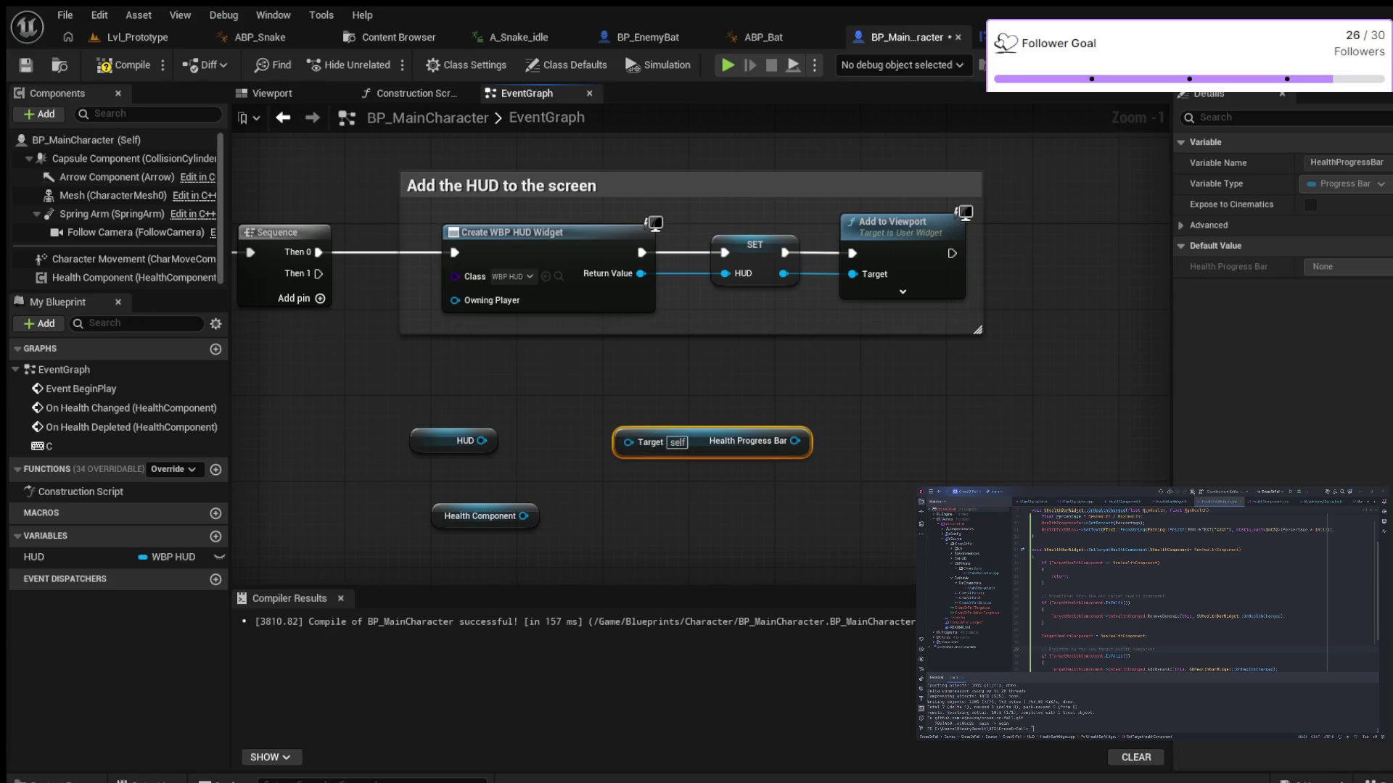
left_click_drag(482, 440, 629, 442)
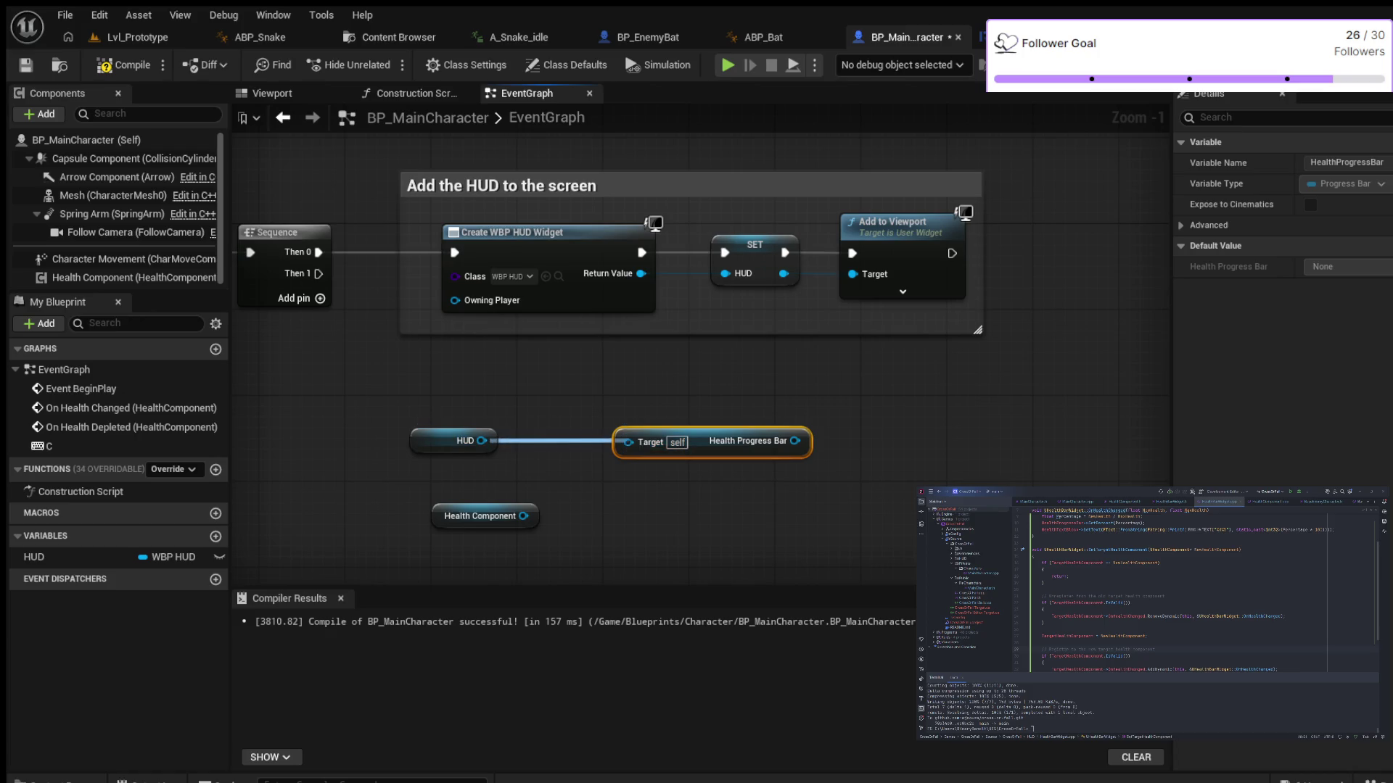
key("Escape")
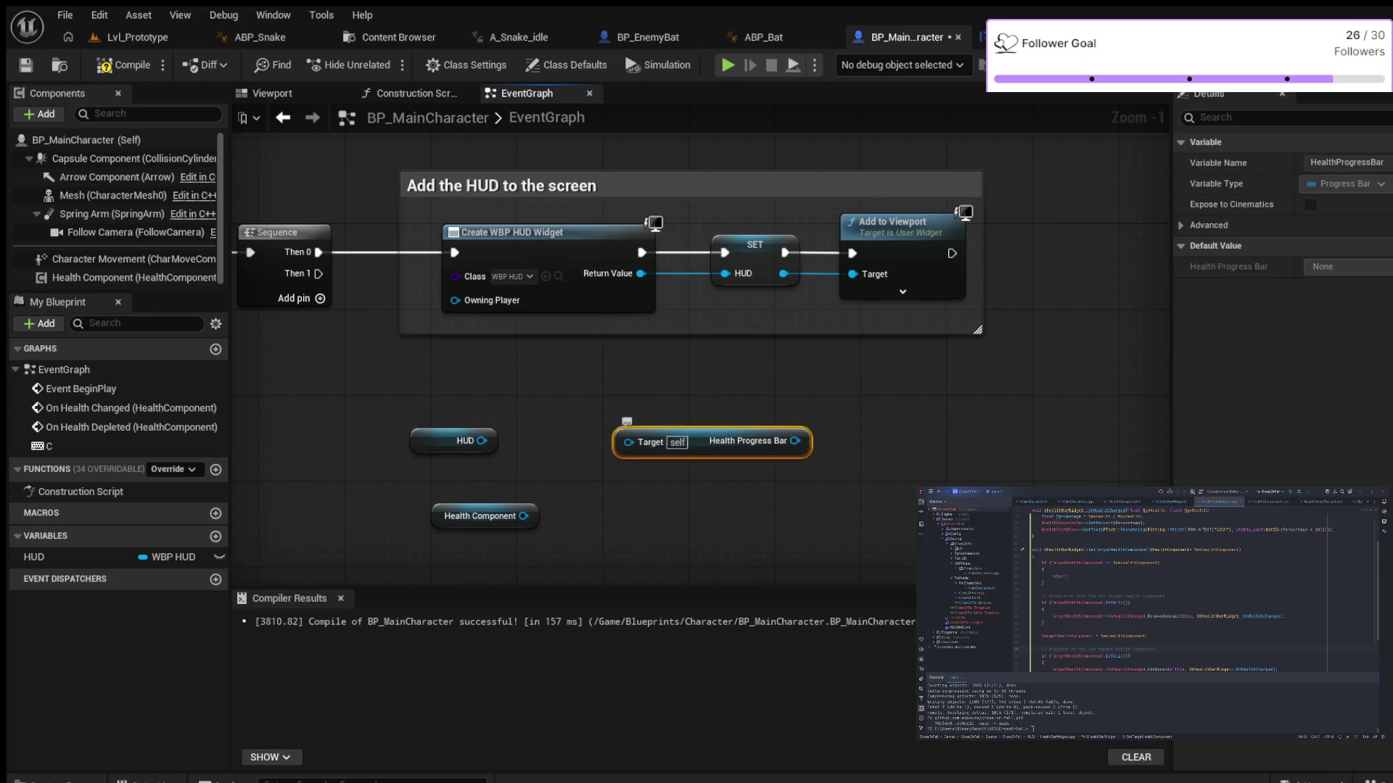
key("Delete")
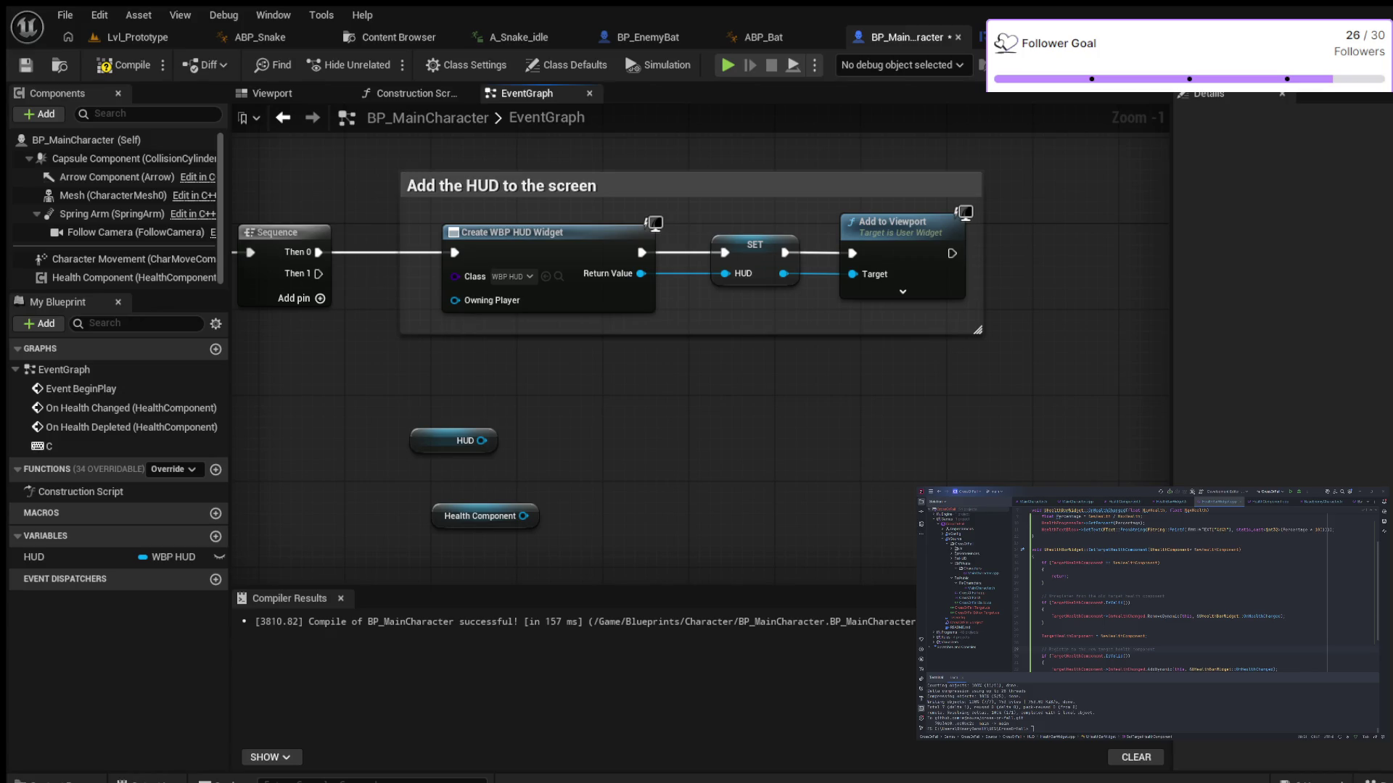
left_click_drag(481, 441, 570, 435)
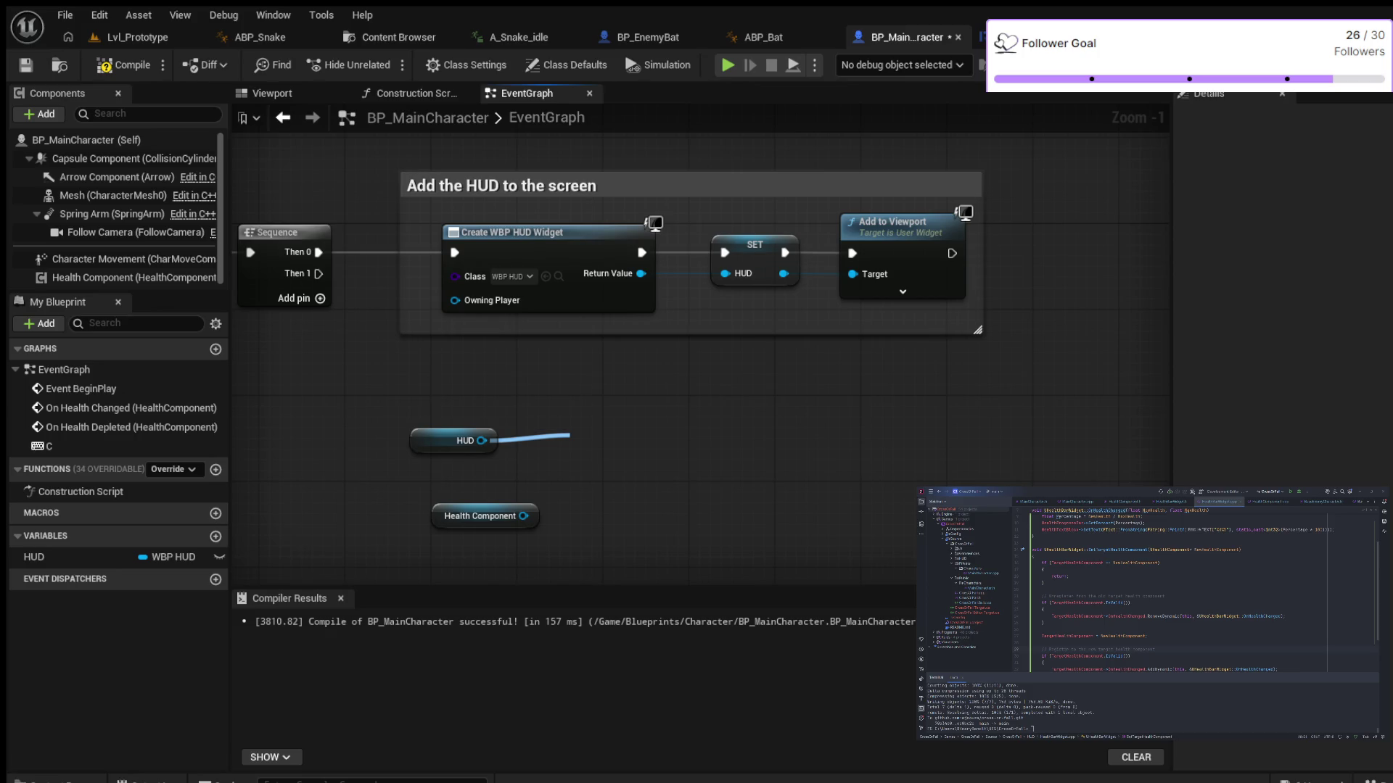
left_click_drag(533, 438, 613, 441)
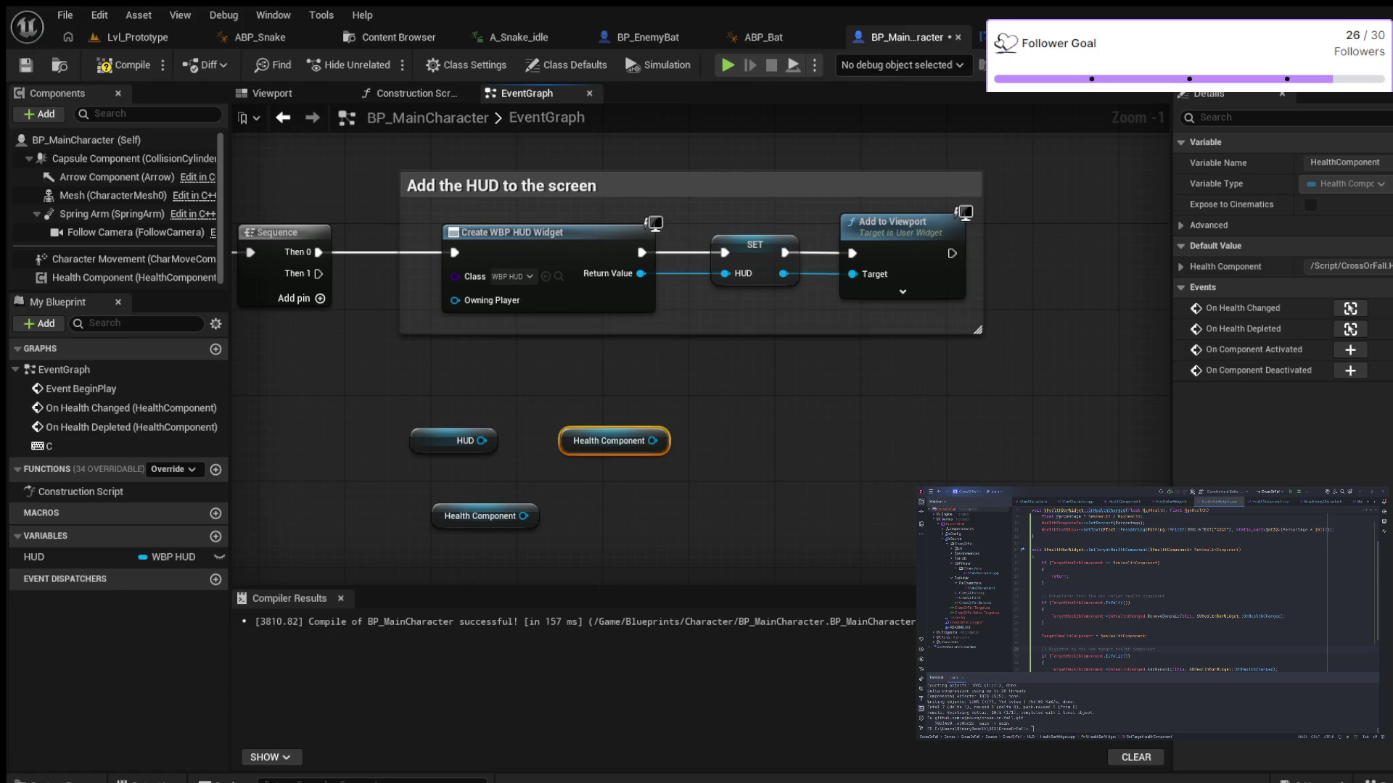
key("Delete")
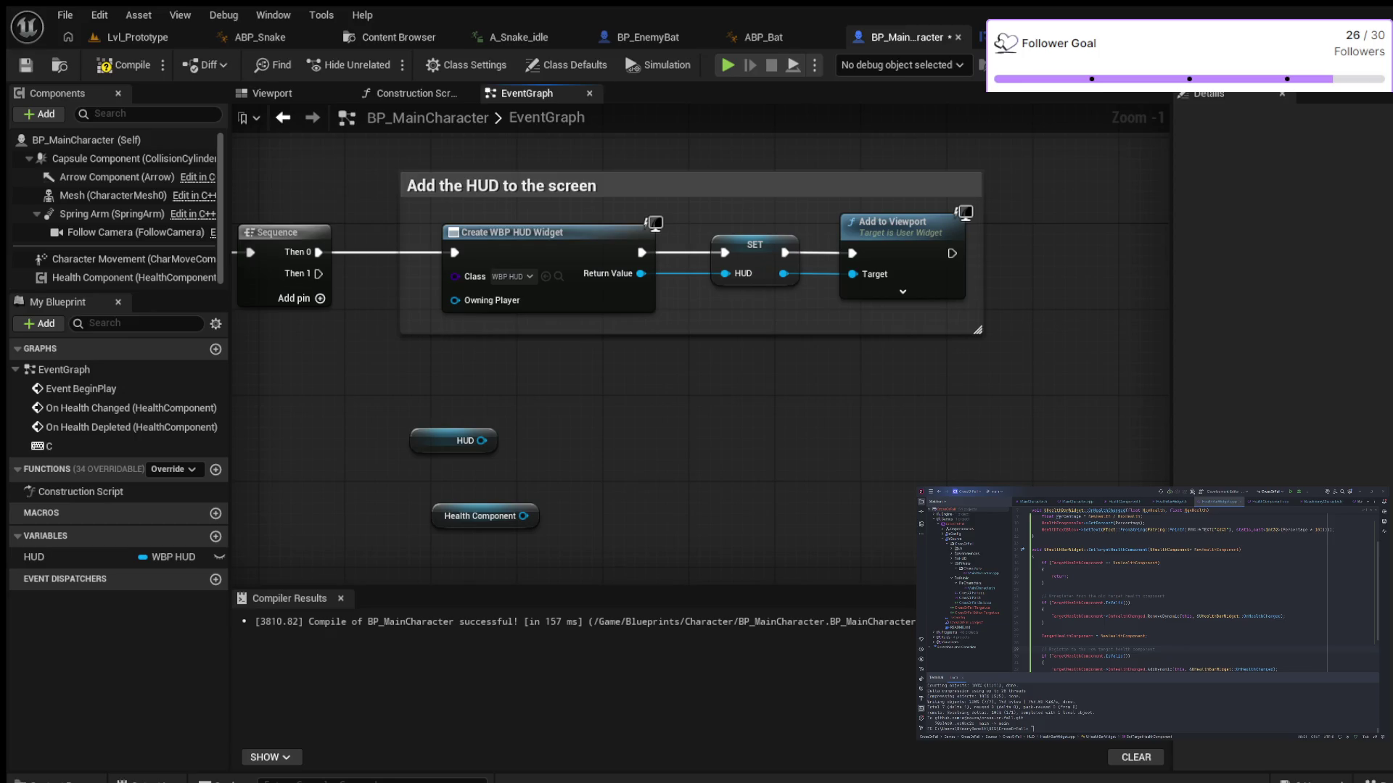
left_click_drag(688, 425, 761, 442)
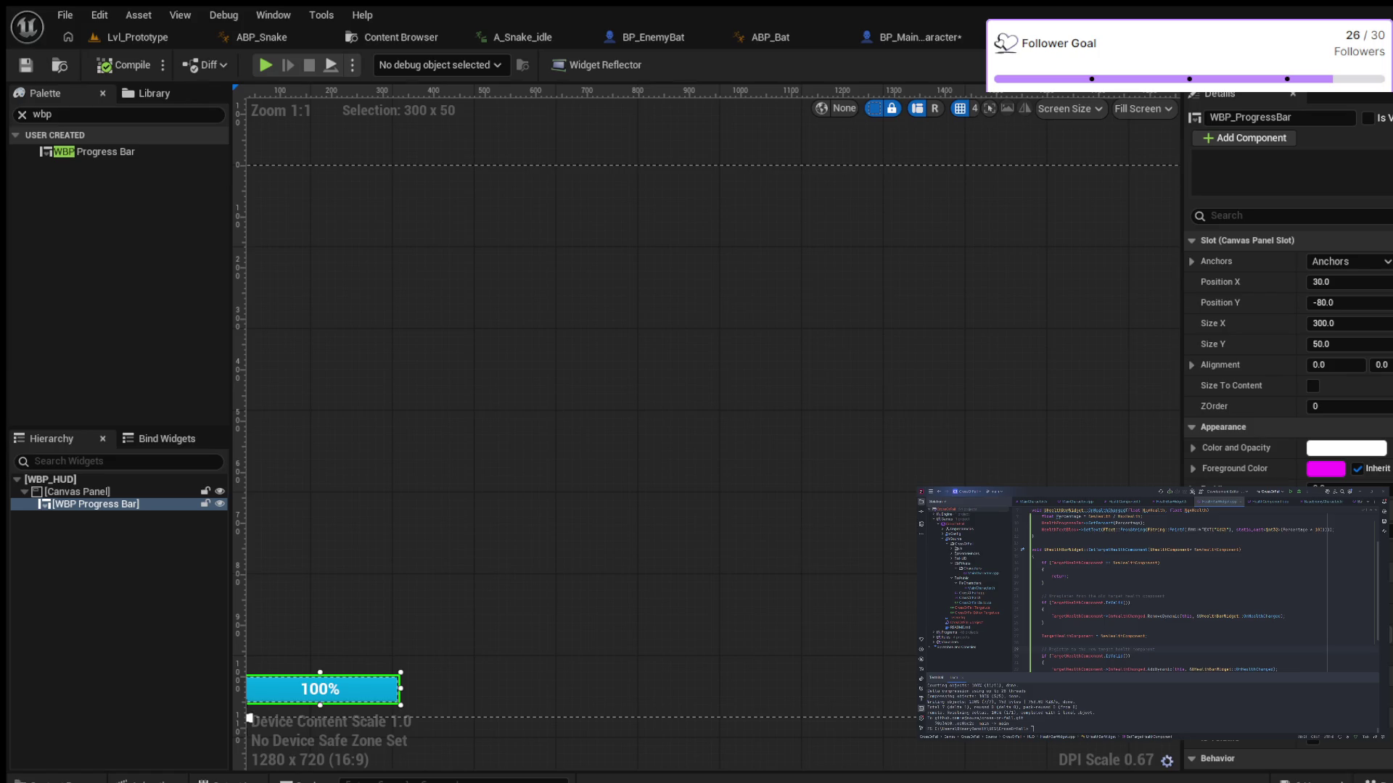
left_click(94, 151)
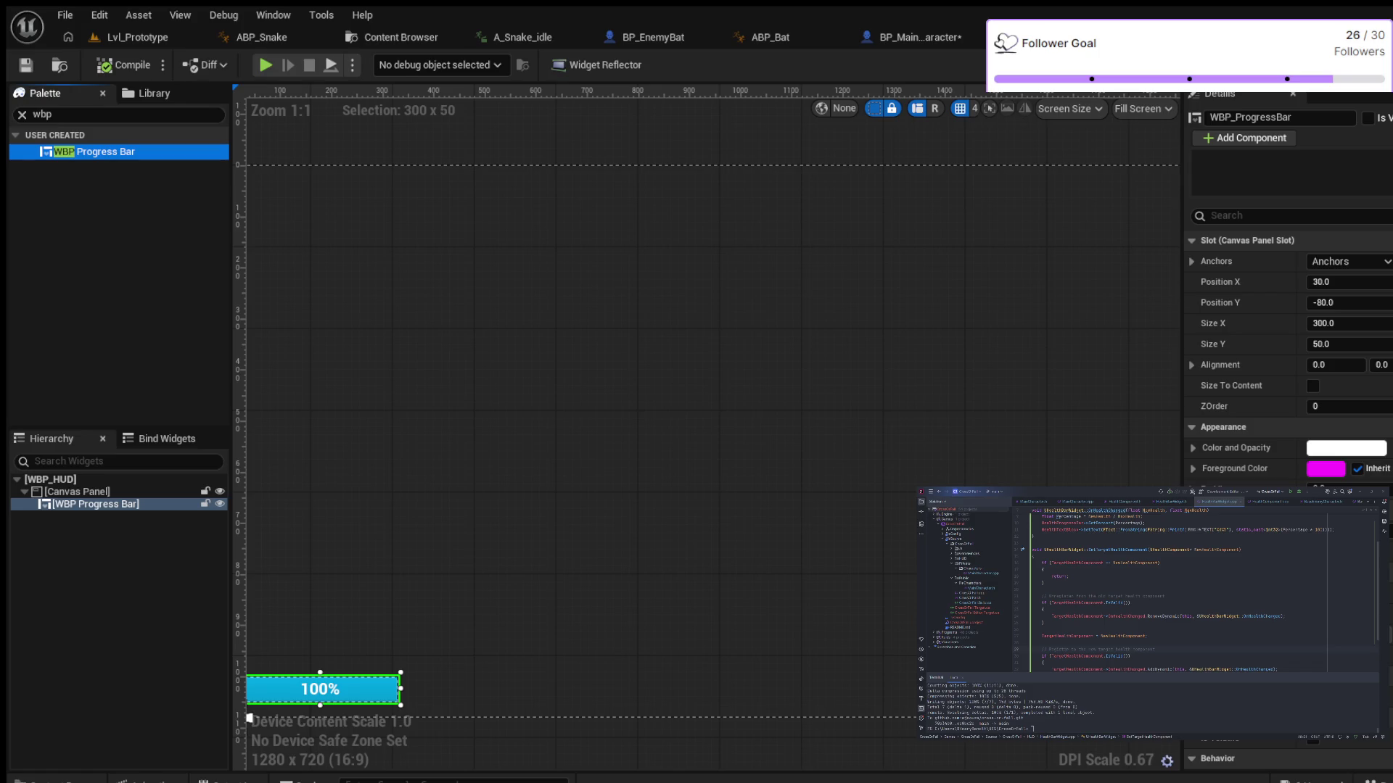
left_click(51, 480)
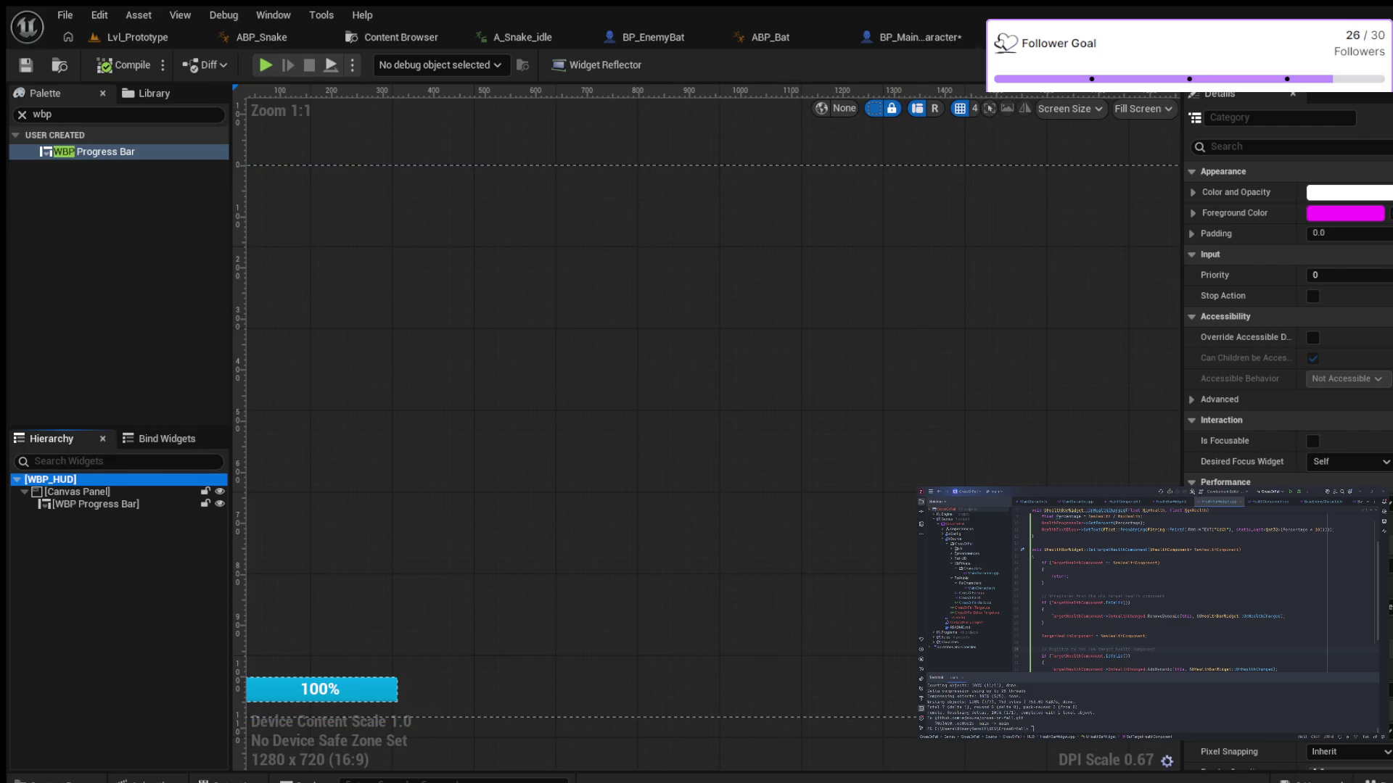
left_click(910, 37)
mouse_move(355, 398)
left_mouse_down()
mouse_move(482, 389)
mouse_move(427, 374)
left_mouse_up()
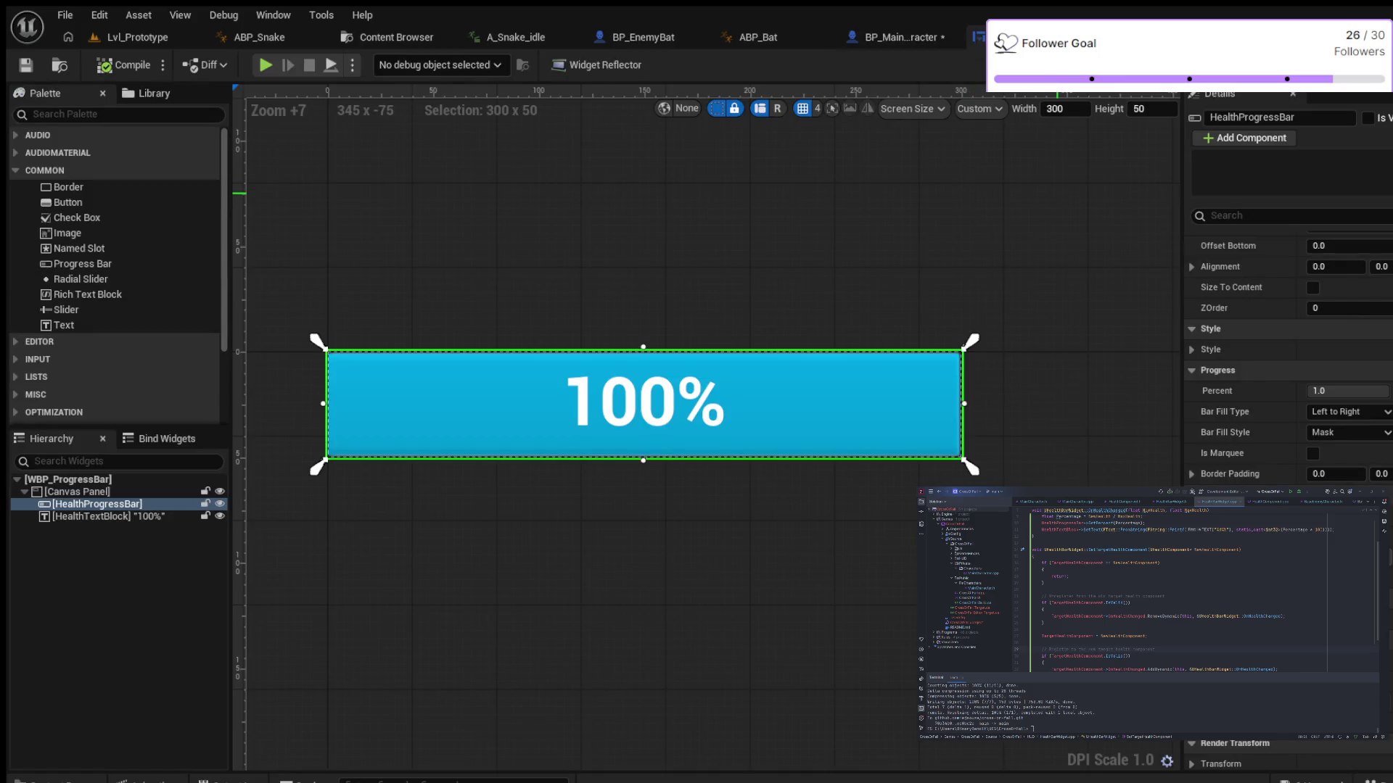
scroll(1055, 190, "down", 3)
scroll(1287, 348, "down", 2)
scroll(1288, 348, "down", 5)
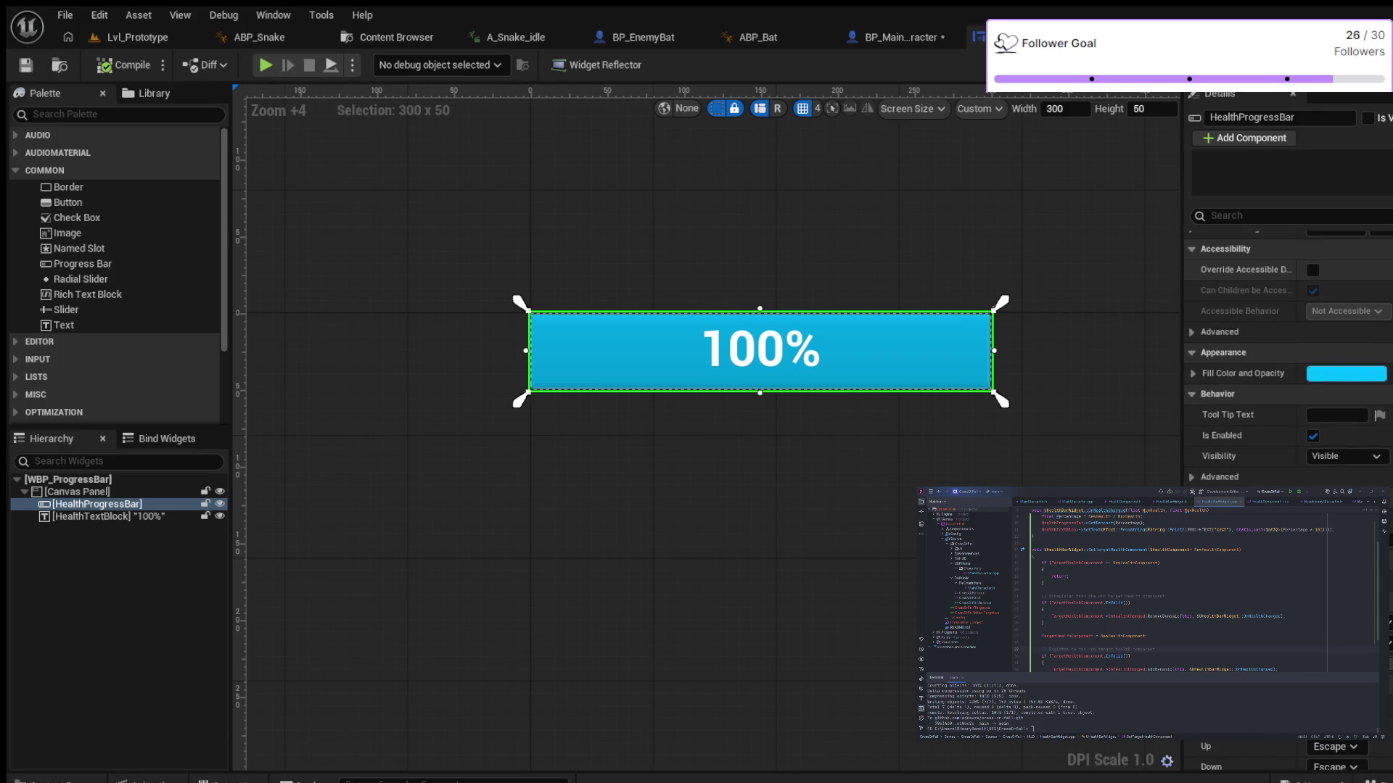
scroll(1288, 348, "up", 3)
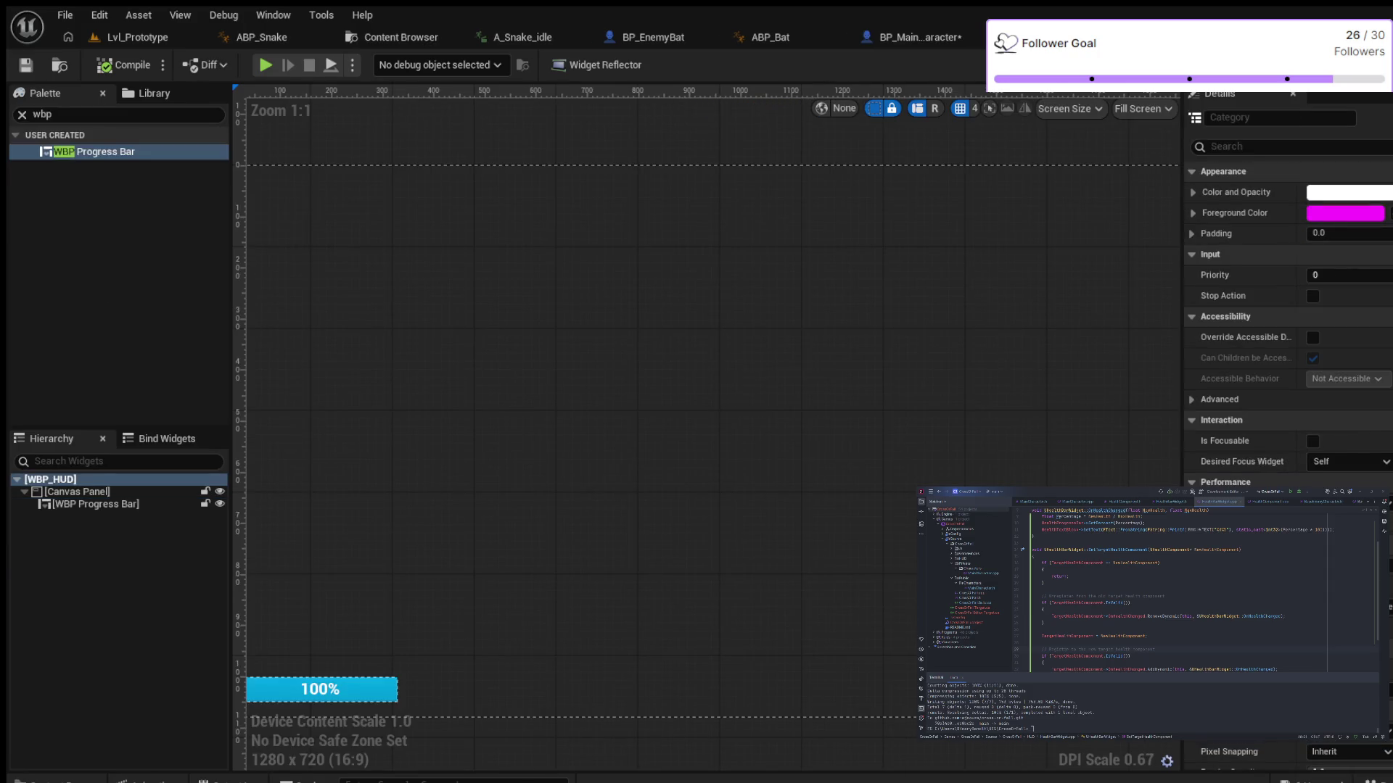
scroll(1288, 435, "down", 5)
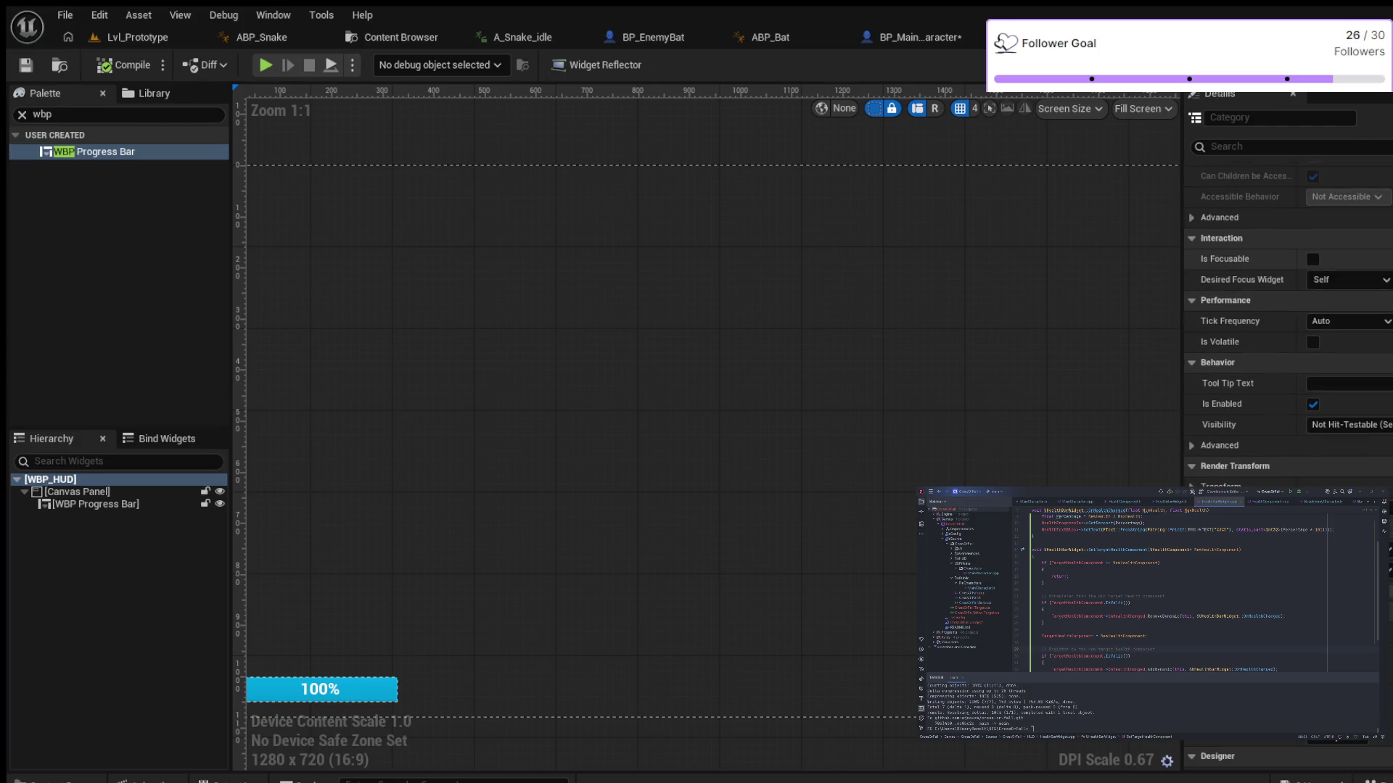
scroll(1288, 326, "up", 3)
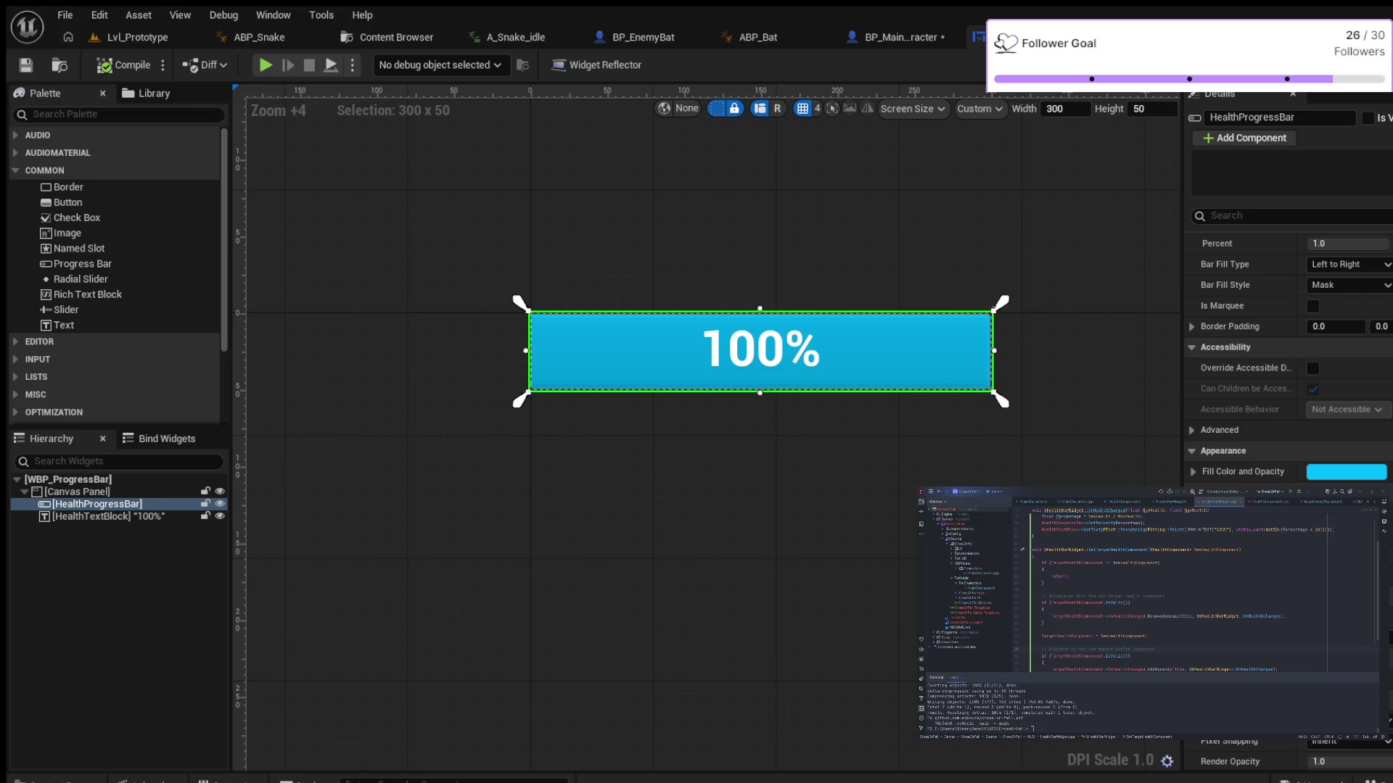
left_click(903, 37)
scroll(772, 387, "up", 1)
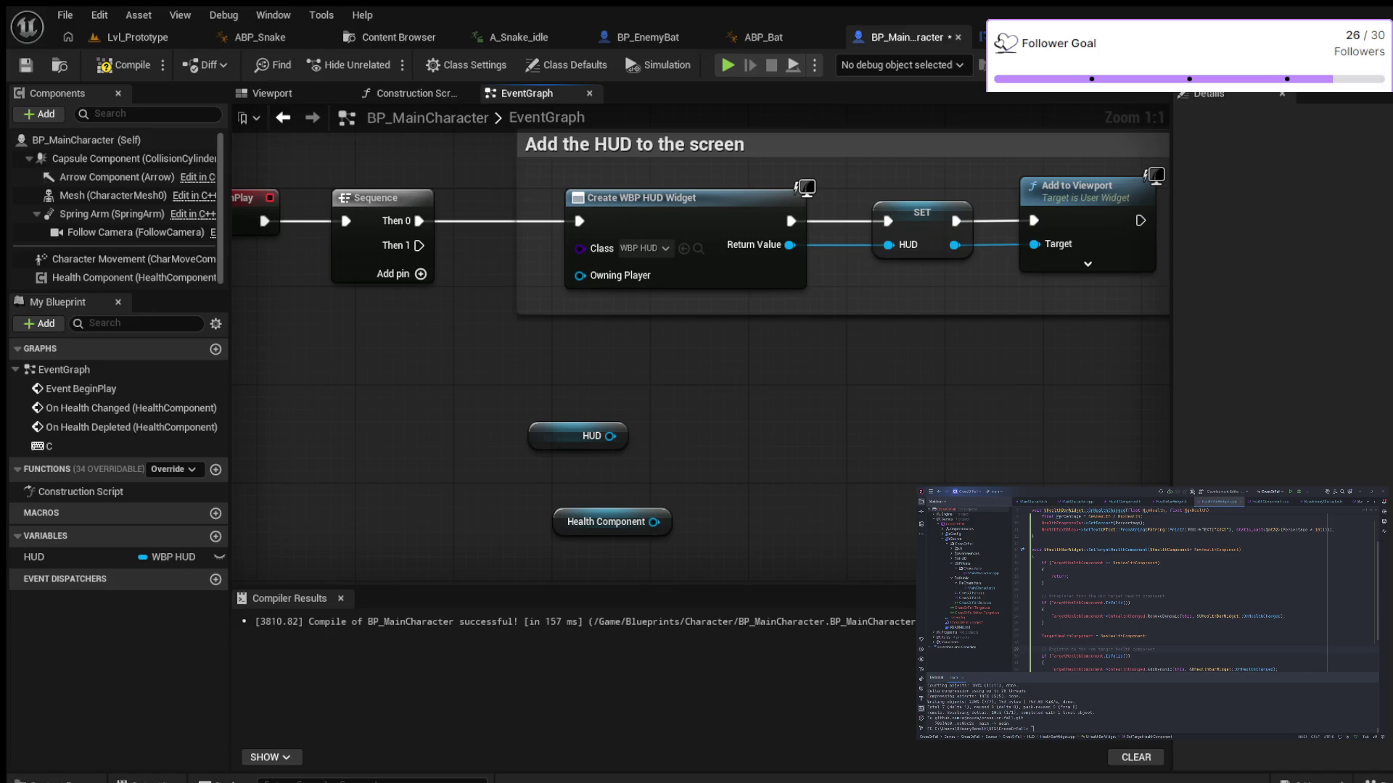
left_click_drag(610, 436, 740, 430)
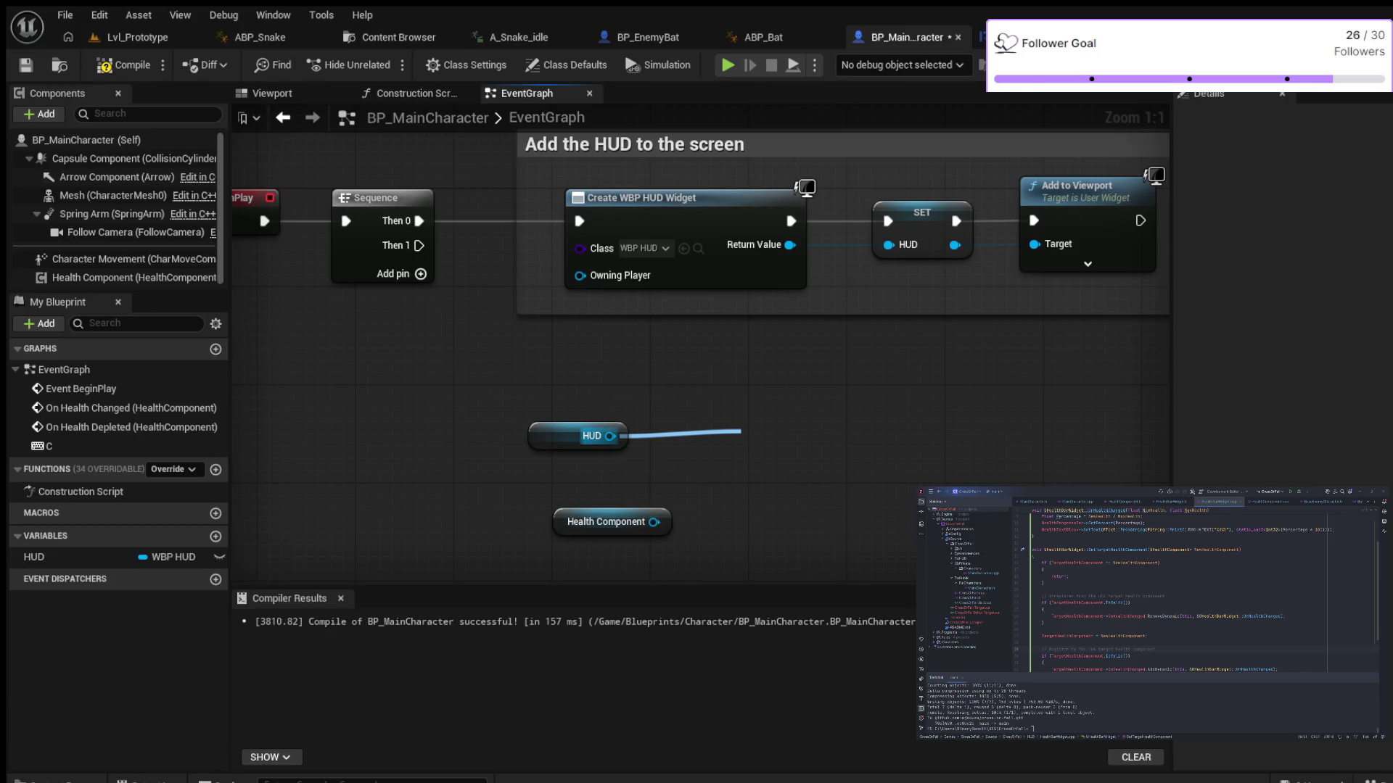
left_click_drag(741, 432, 828, 443)
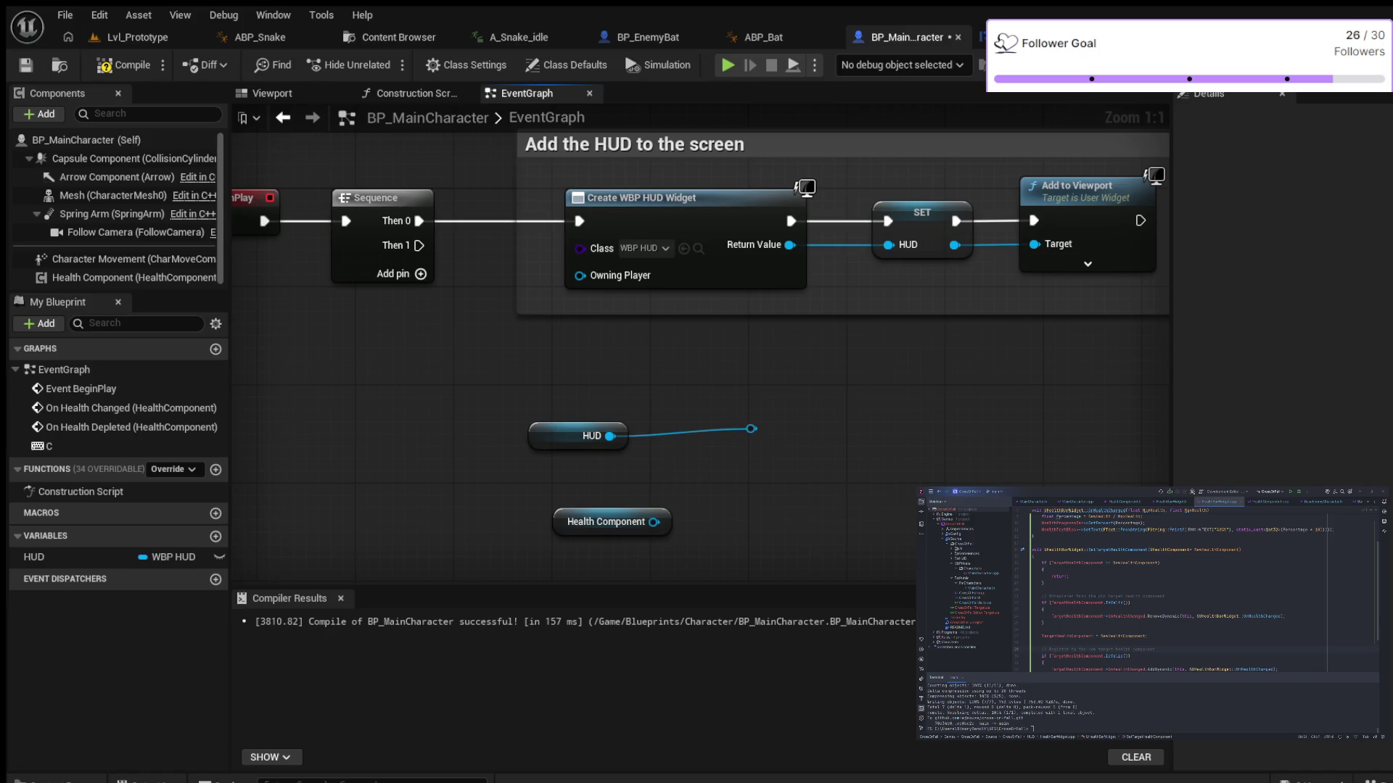
key("ctrl+z")
left_click_drag(610, 436, 709, 442)
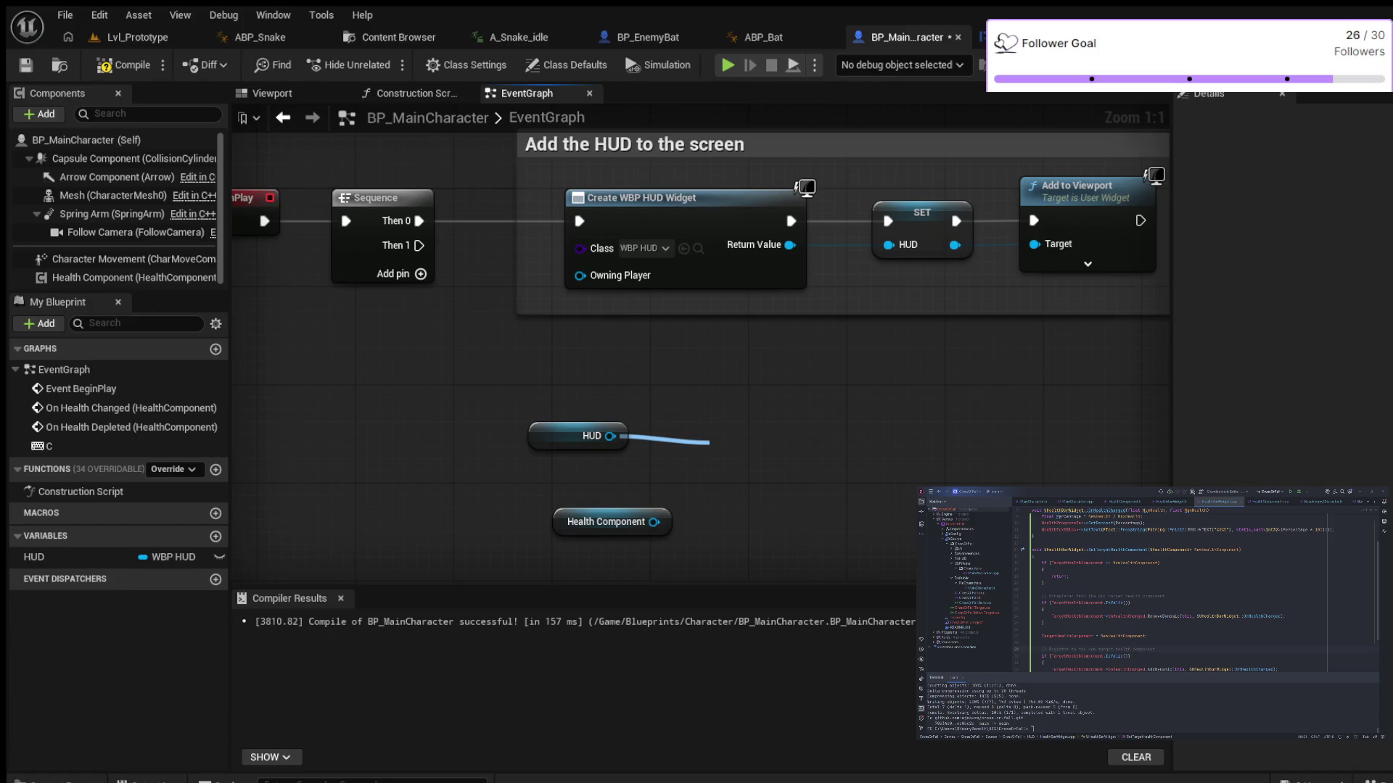
Drop the unfinished HUD wire, then paste a Health Component and Update Health pair and reposition it
left_click_drag(710, 442, 611, 436)
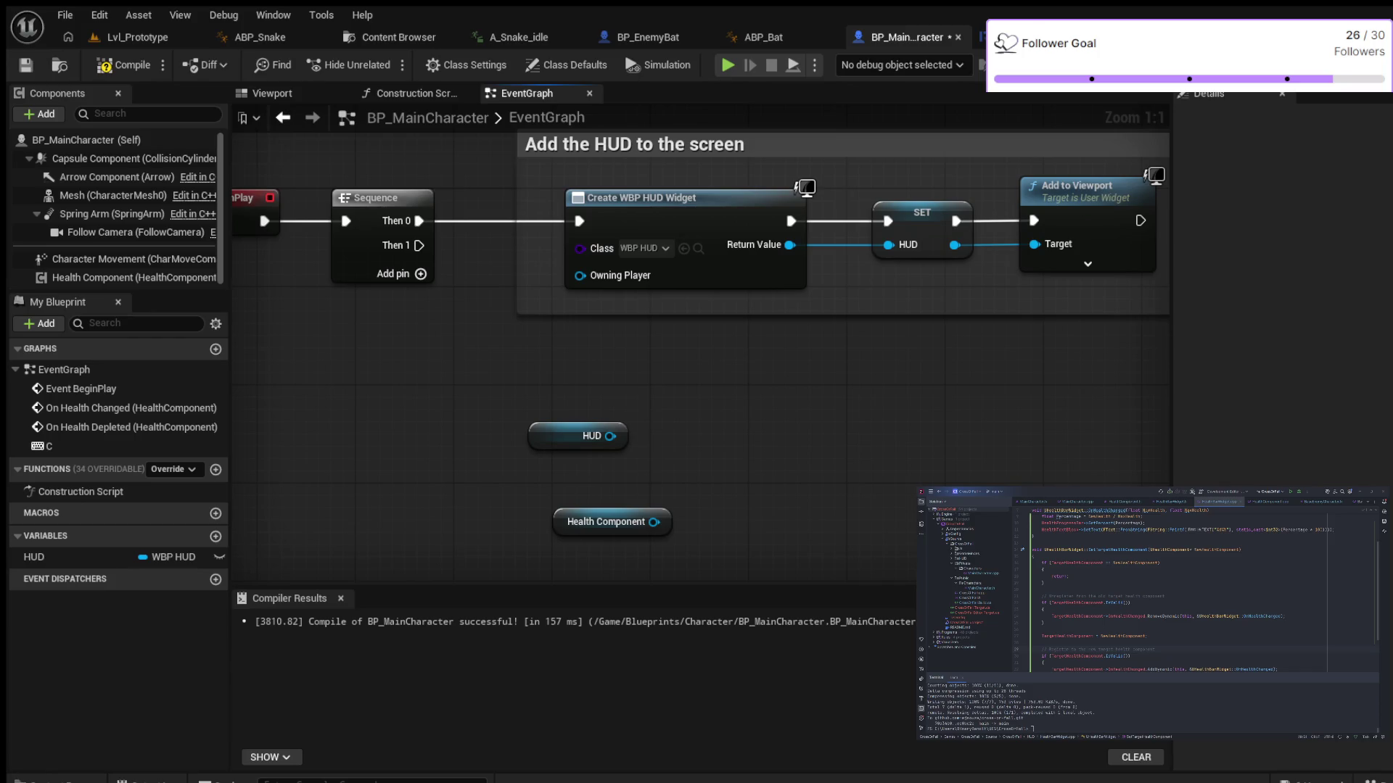
key("ctrl+v")
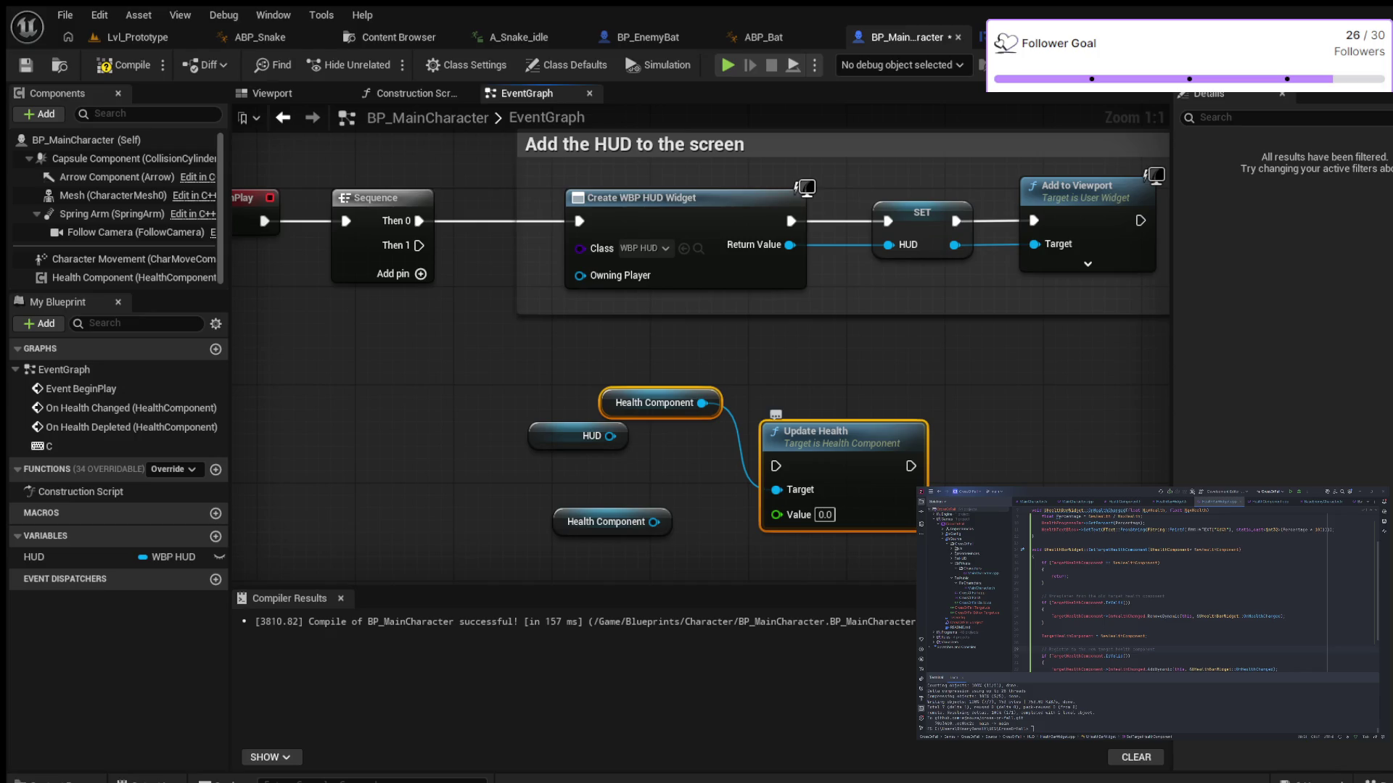
left_click_drag(834, 433, 884, 429)
key("Escape")
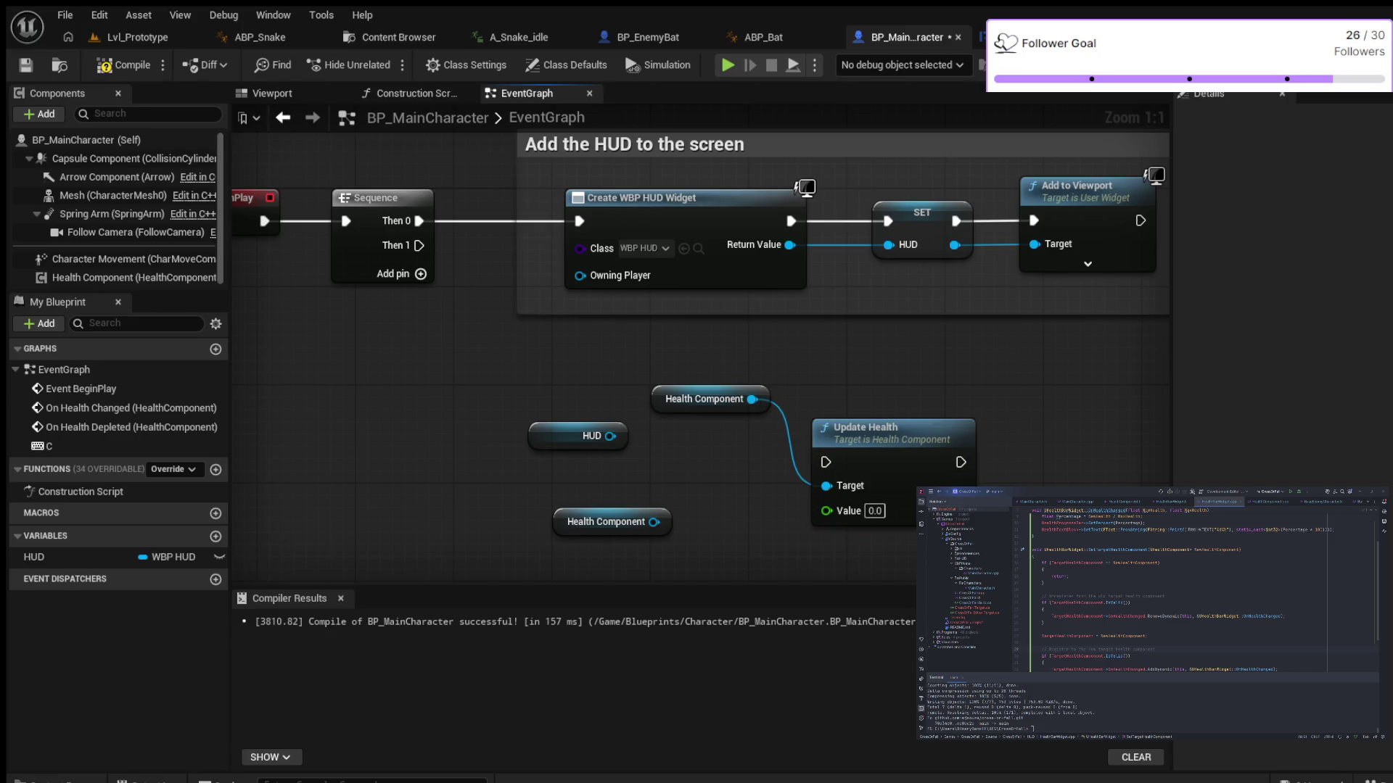
Delete Update Health and the extra Health Component getter, recompile, and view Lvl_Prototype
left_click(892, 432)
key("Delete")
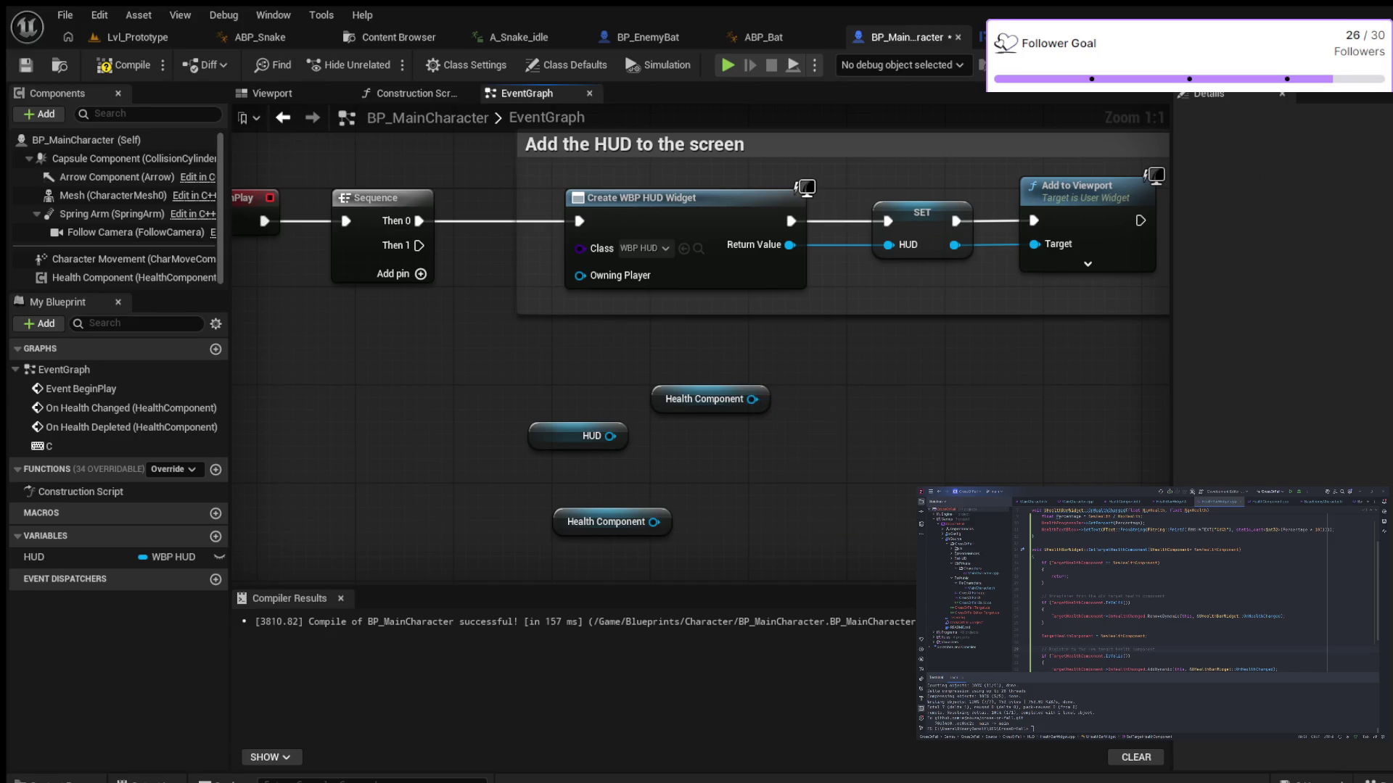
left_click_drag(631, 346, 767, 405)
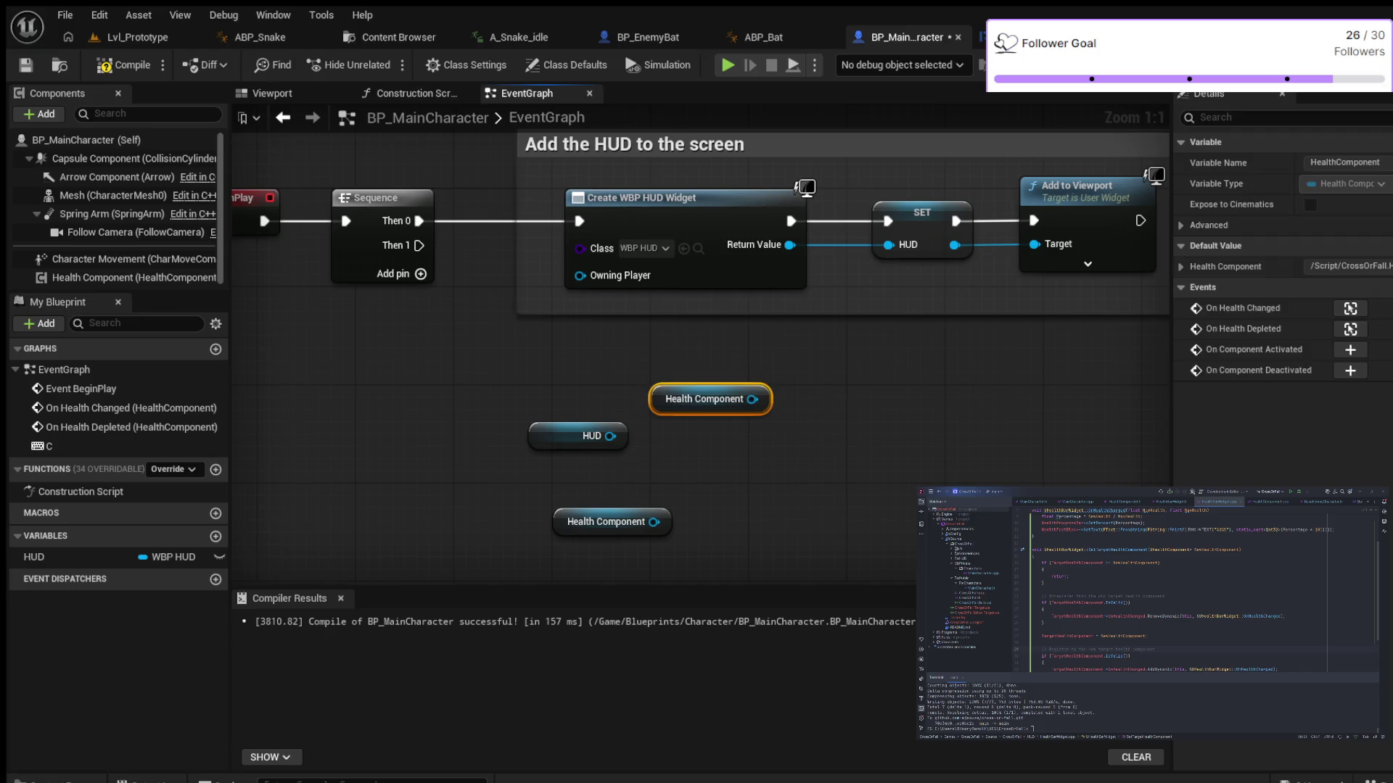
key("Delete")
key("F7")
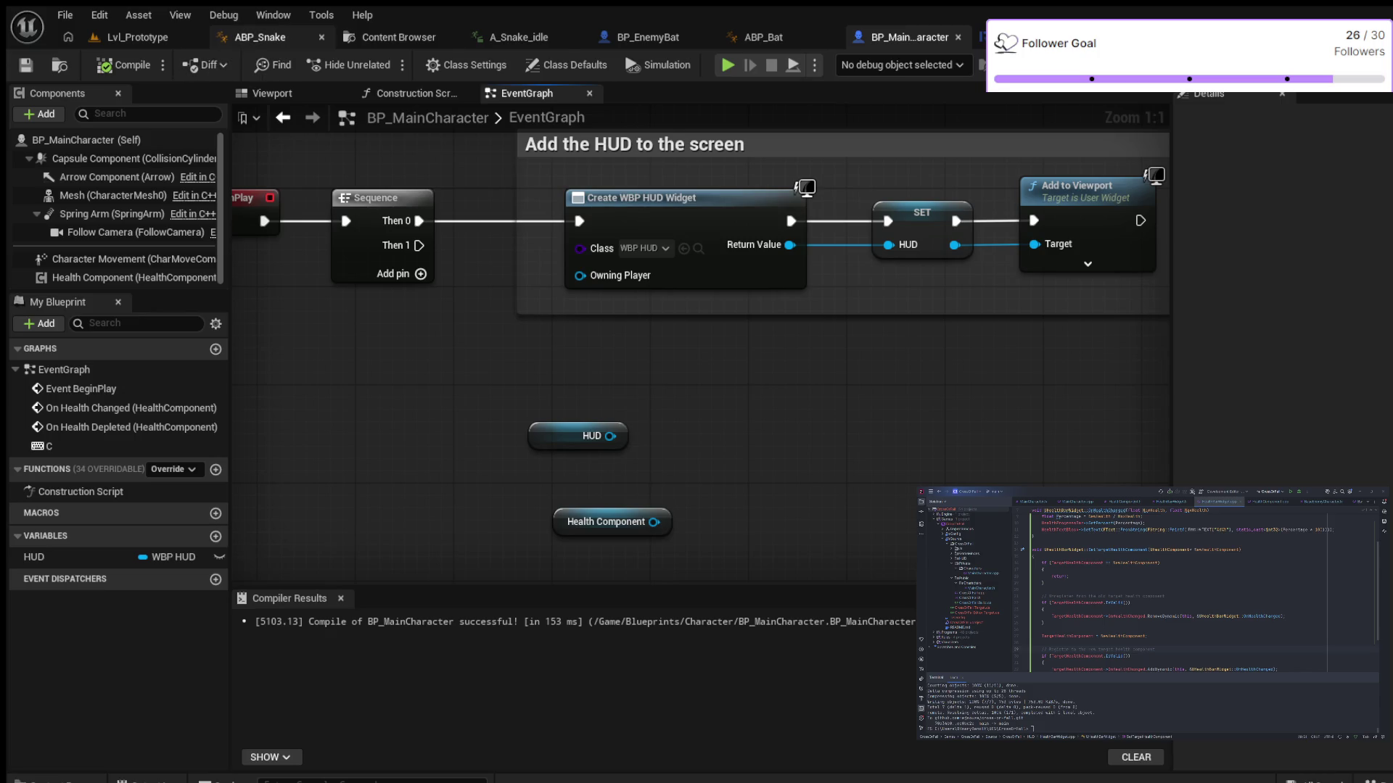
left_click(137, 37)
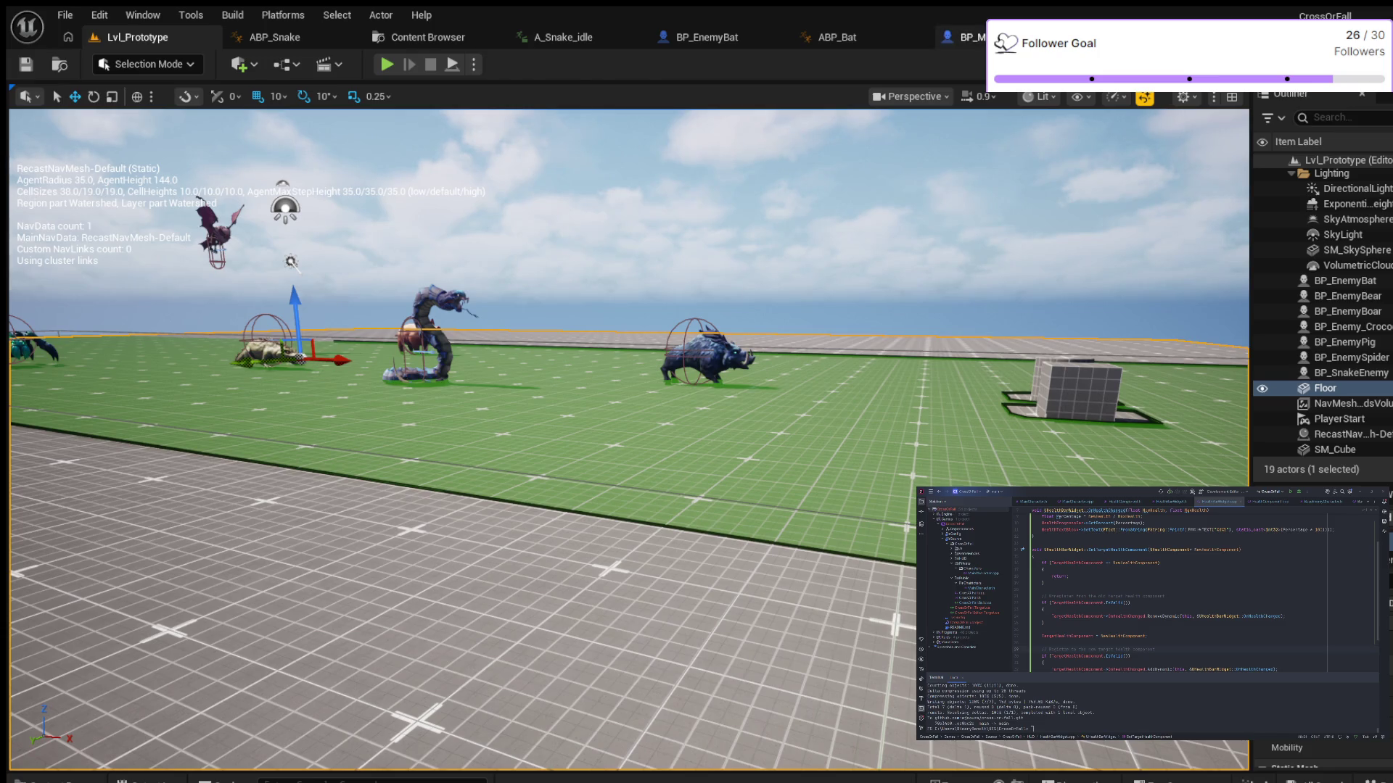
left_click(962, 37)
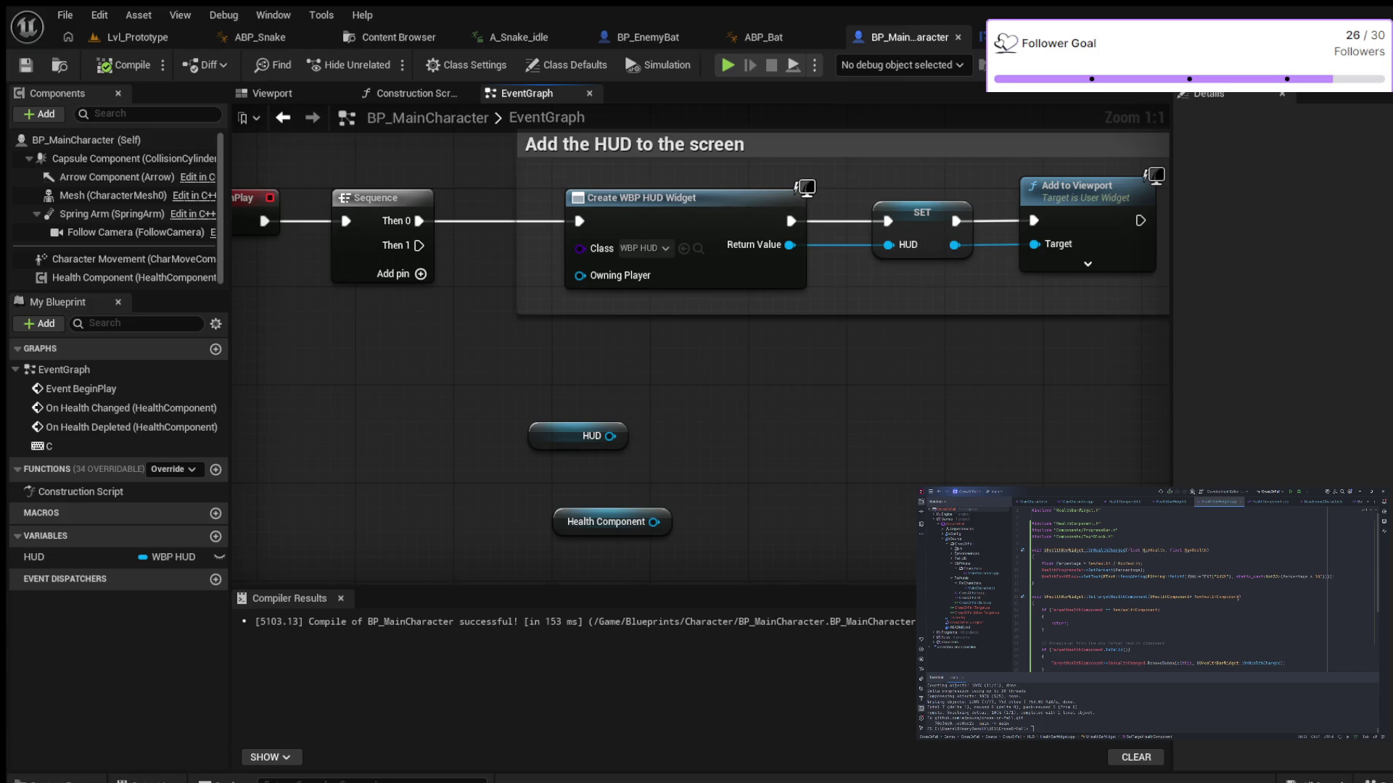
Scroll through HealthBarWidget.cpp and open the HealthBarWidget header file
scroll(1238, 597, "down", 4)
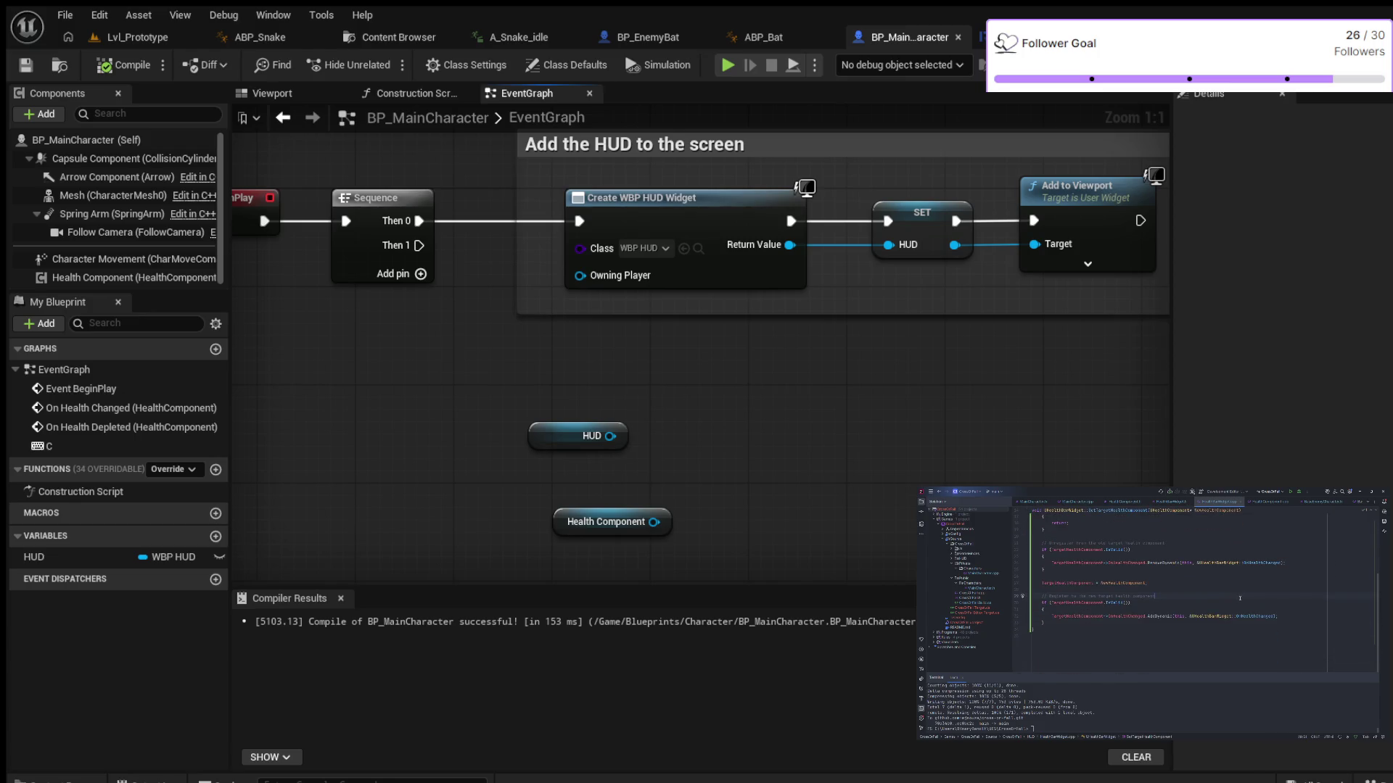
scroll(1240, 598, "up", 5)
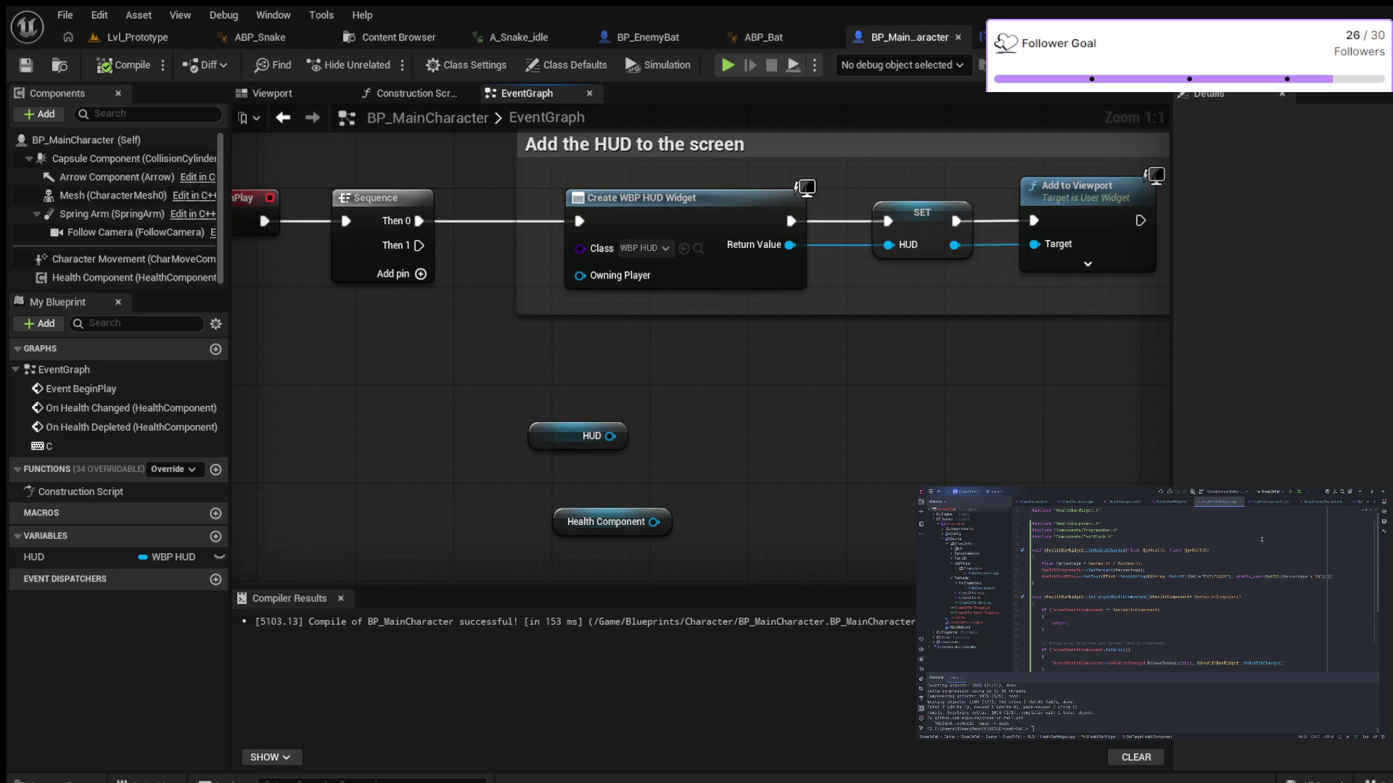
left_click(1167, 504)
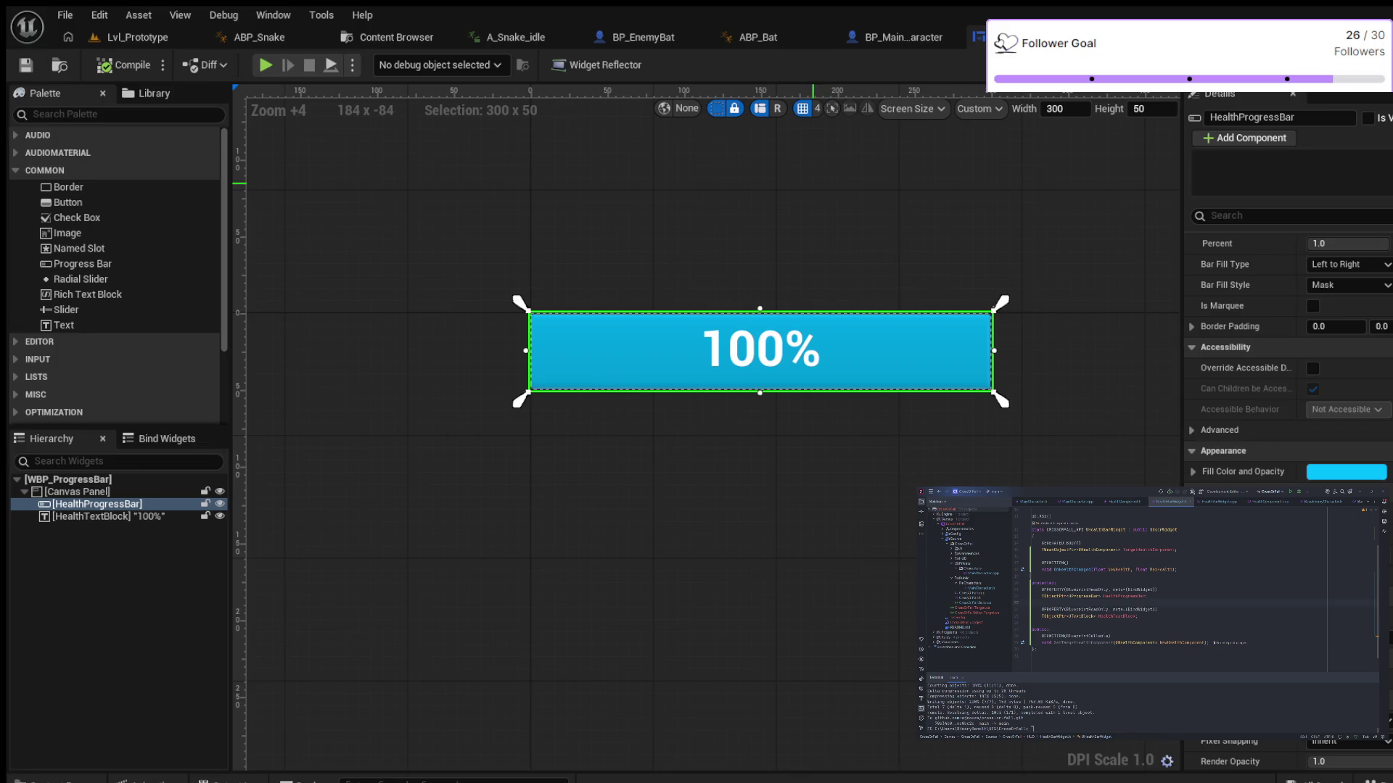
Zoom out of the widget designer and return to BP_MainCharacter's event graph
scroll(850, 187, "down", 2)
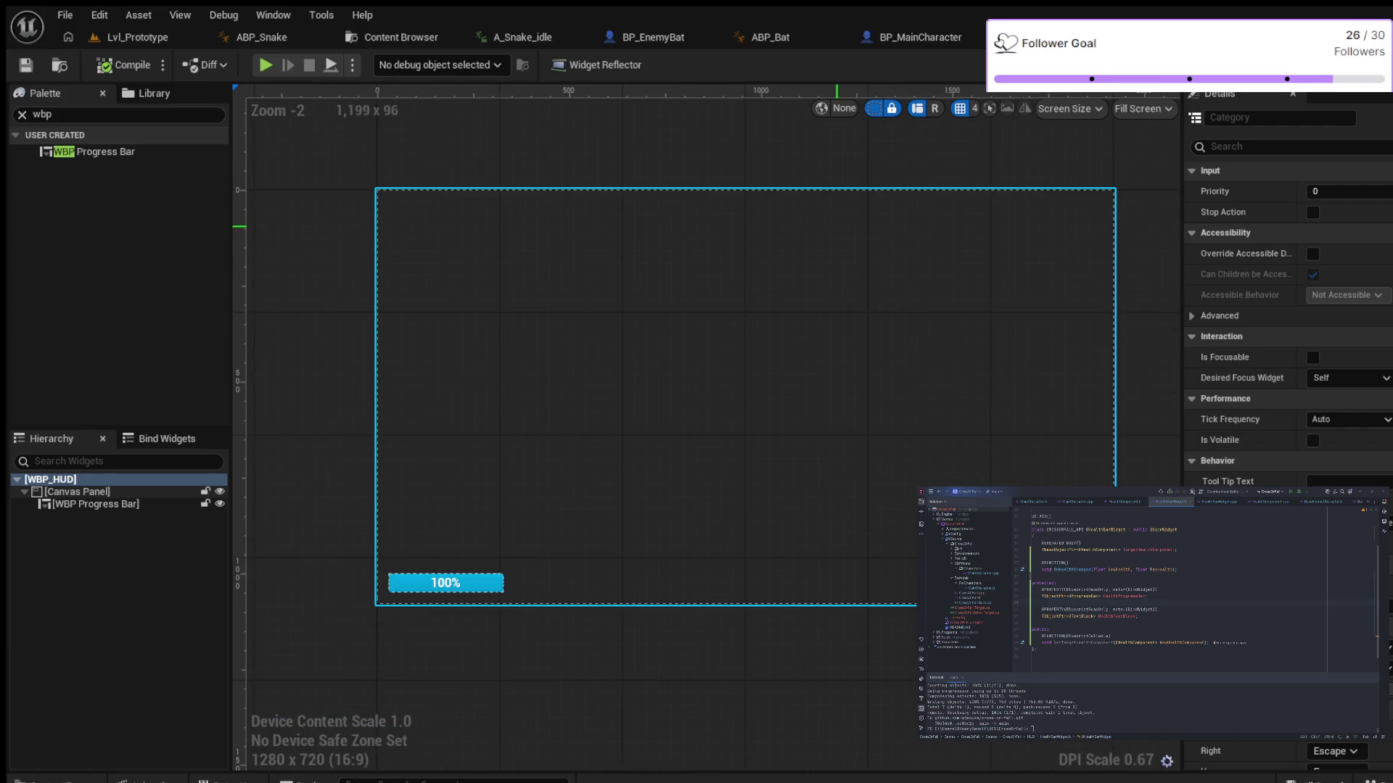
left_click(920, 37)
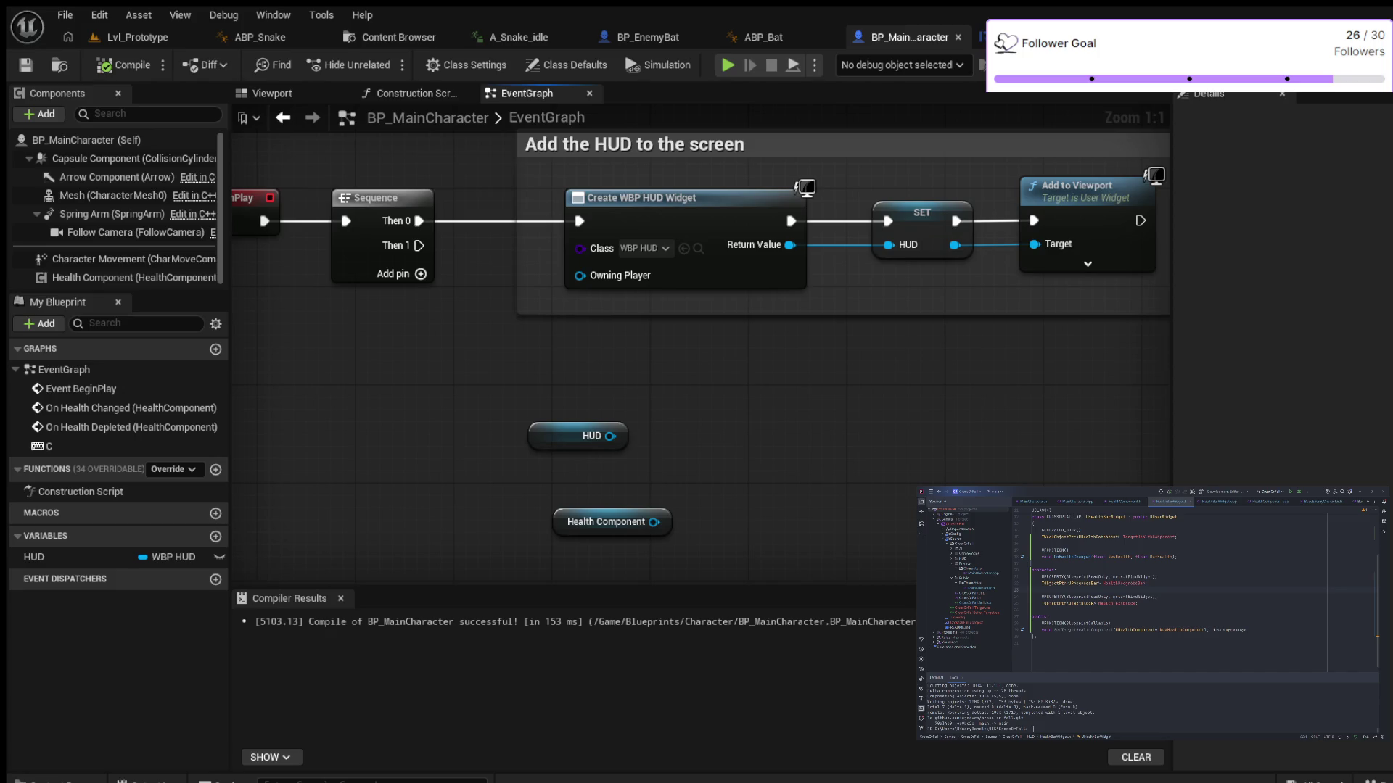
Add Set Target Health Component after Then 1, feeding Health Component into New Health Component
mouse_move(419, 246)
left_mouse_down()
mouse_move(675, 433)
mouse_move(689, 367)
mouse_move(685, 378)
left_mouse_up()
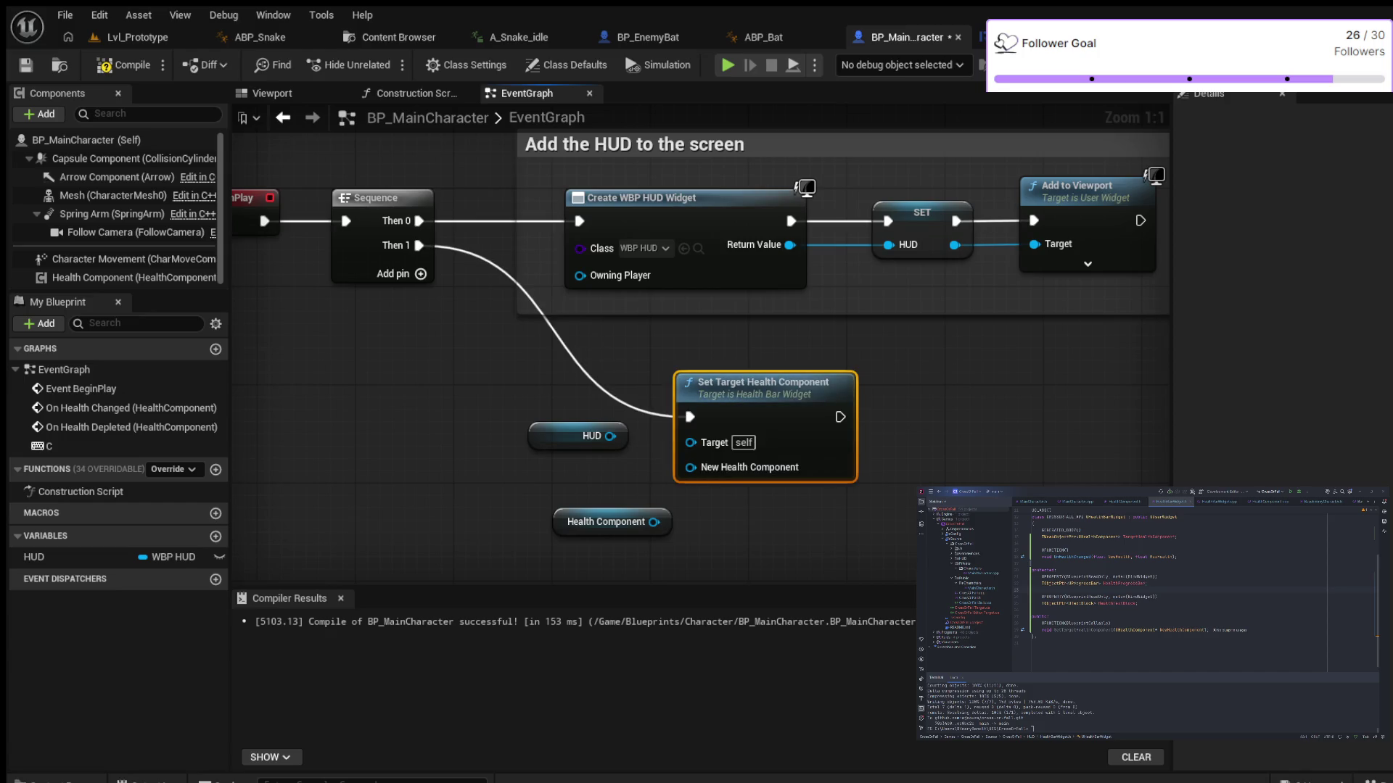
left_click_drag(762, 383, 909, 383)
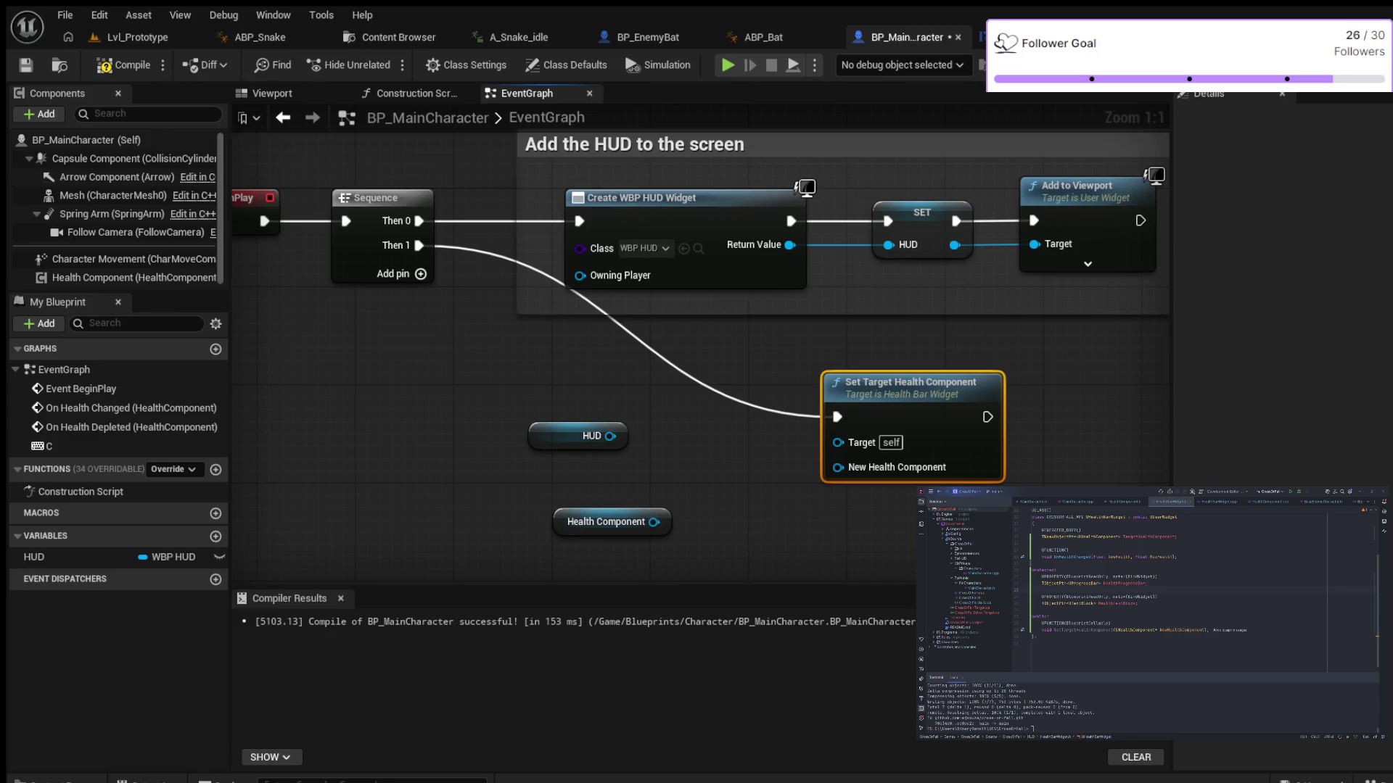
left_click_drag(610, 436, 838, 443)
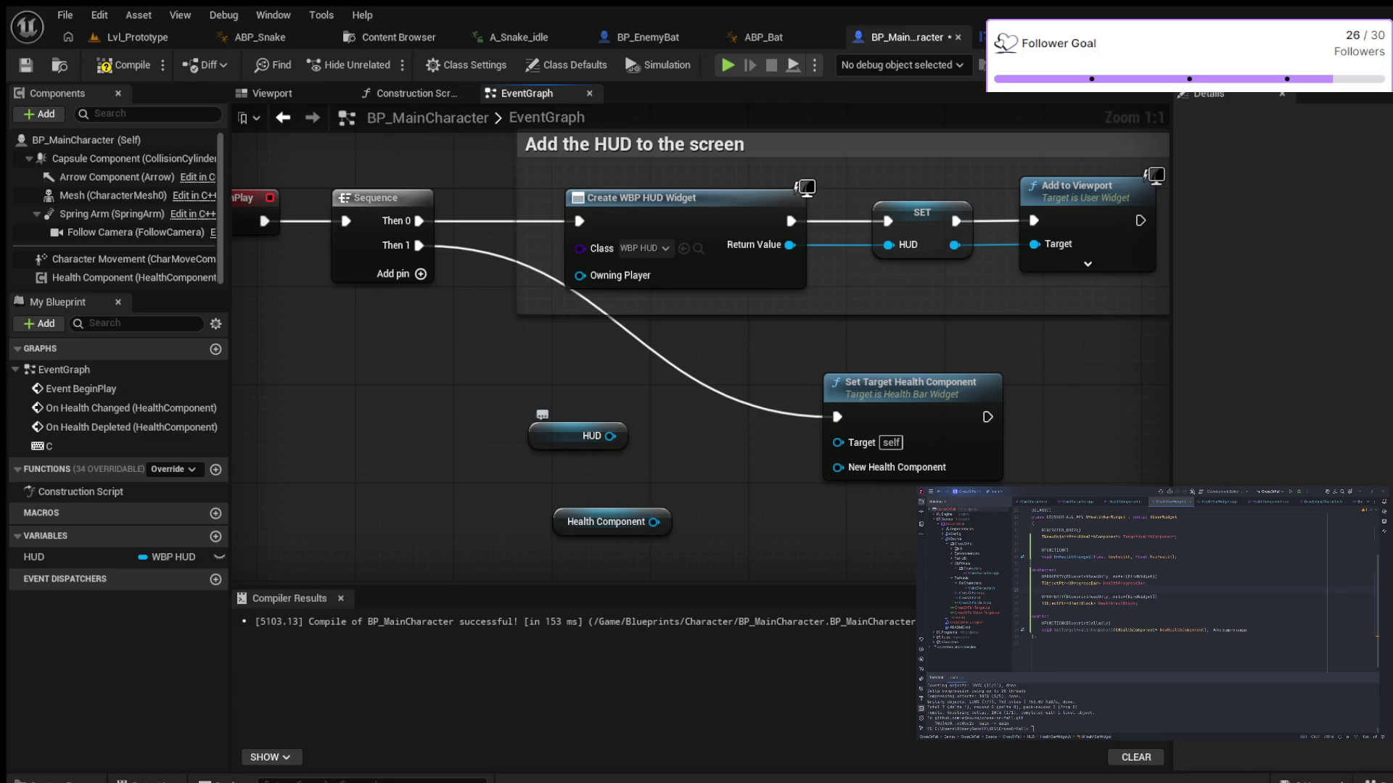
left_click_drag(551, 435, 478, 435)
left_click_drag(654, 521, 838, 467)
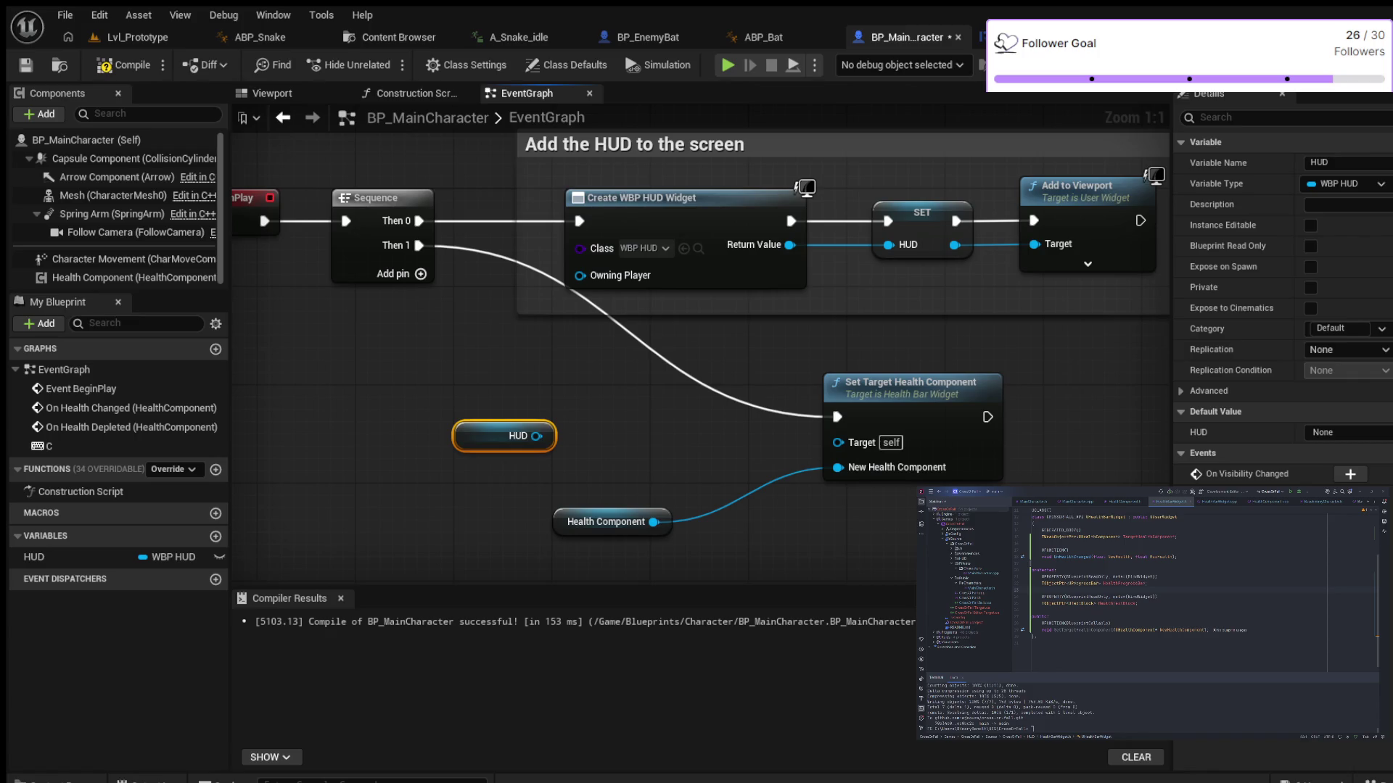
Compile, retry connecting HUD to Target, then select the HUD variable node
left_click(123, 64)
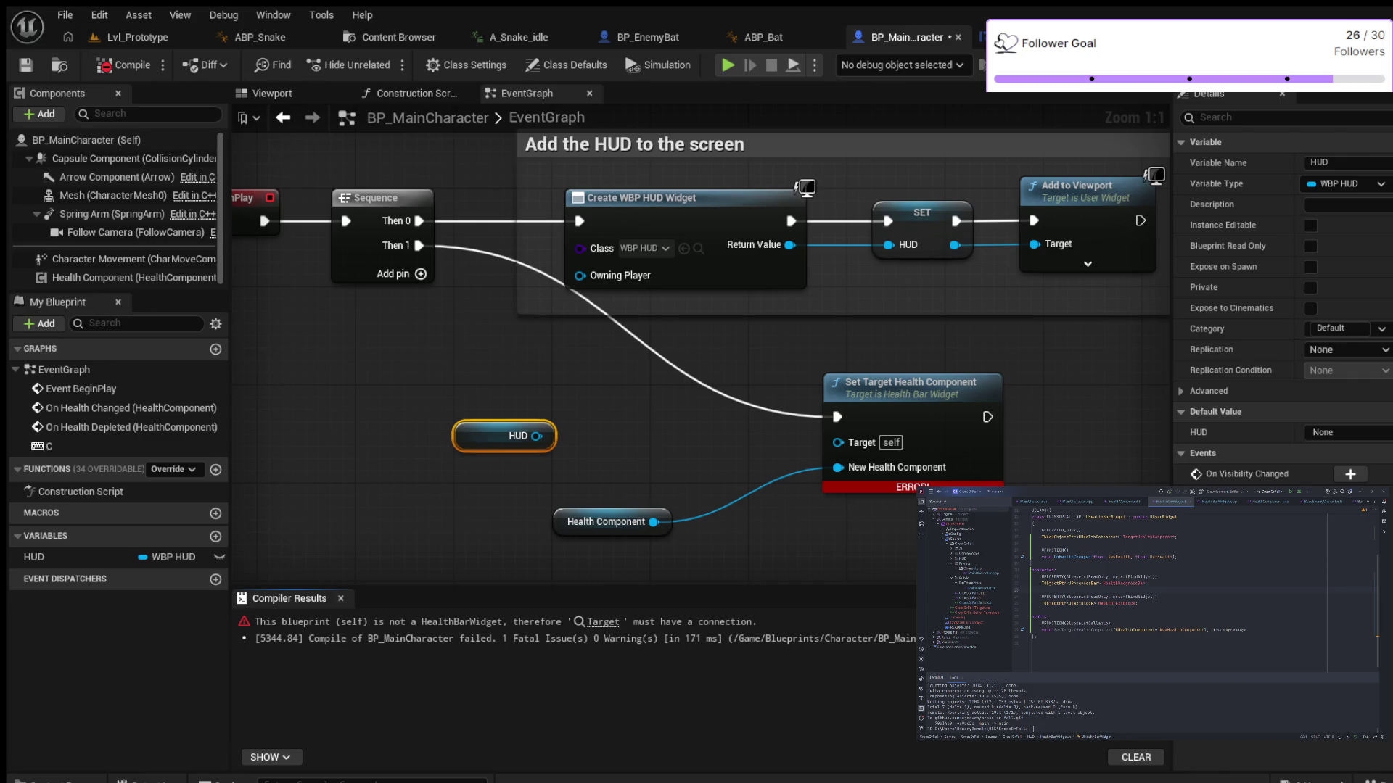
left_click_drag(537, 436, 838, 442)
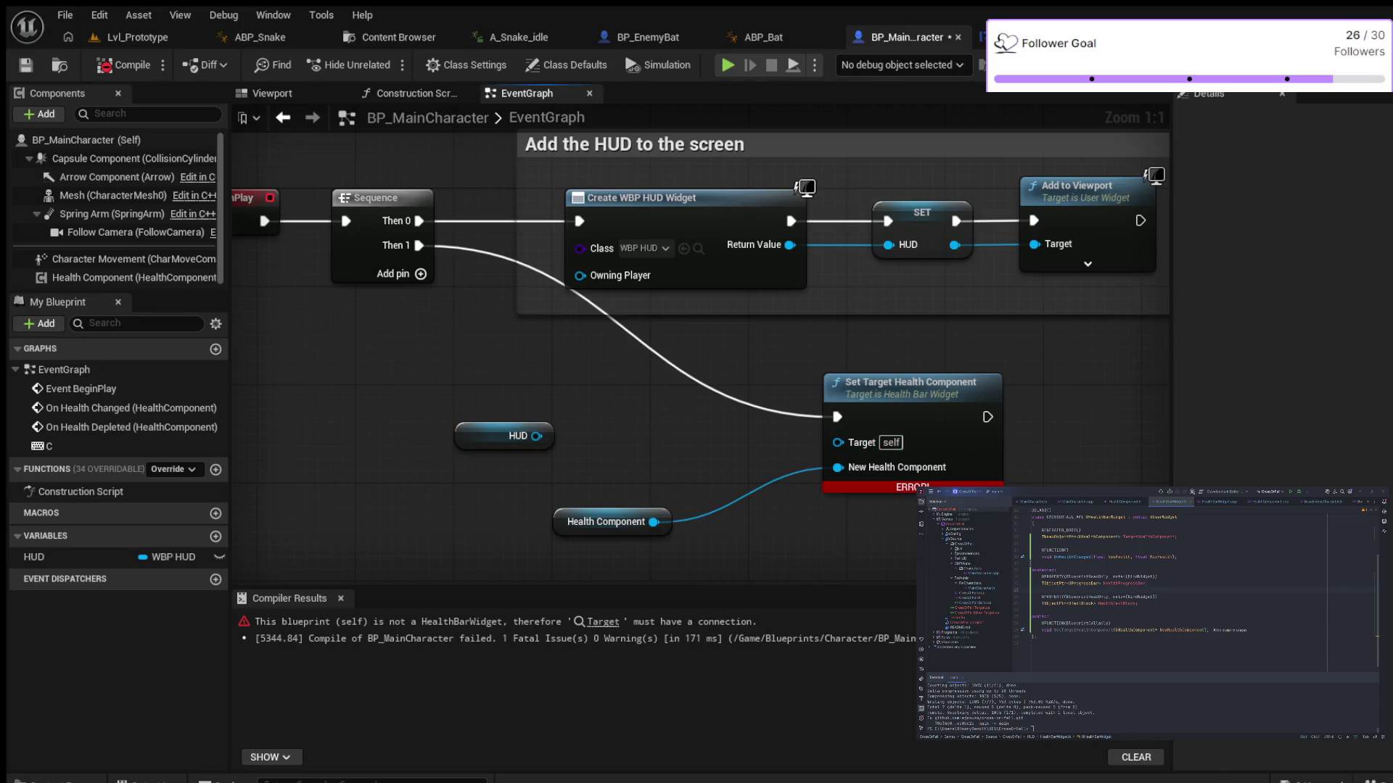
mouse_move(537, 436)
left_mouse_down()
mouse_move(548, 454)
mouse_move(651, 441)
mouse_move(611, 438)
left_mouse_up()
left_click(500, 436)
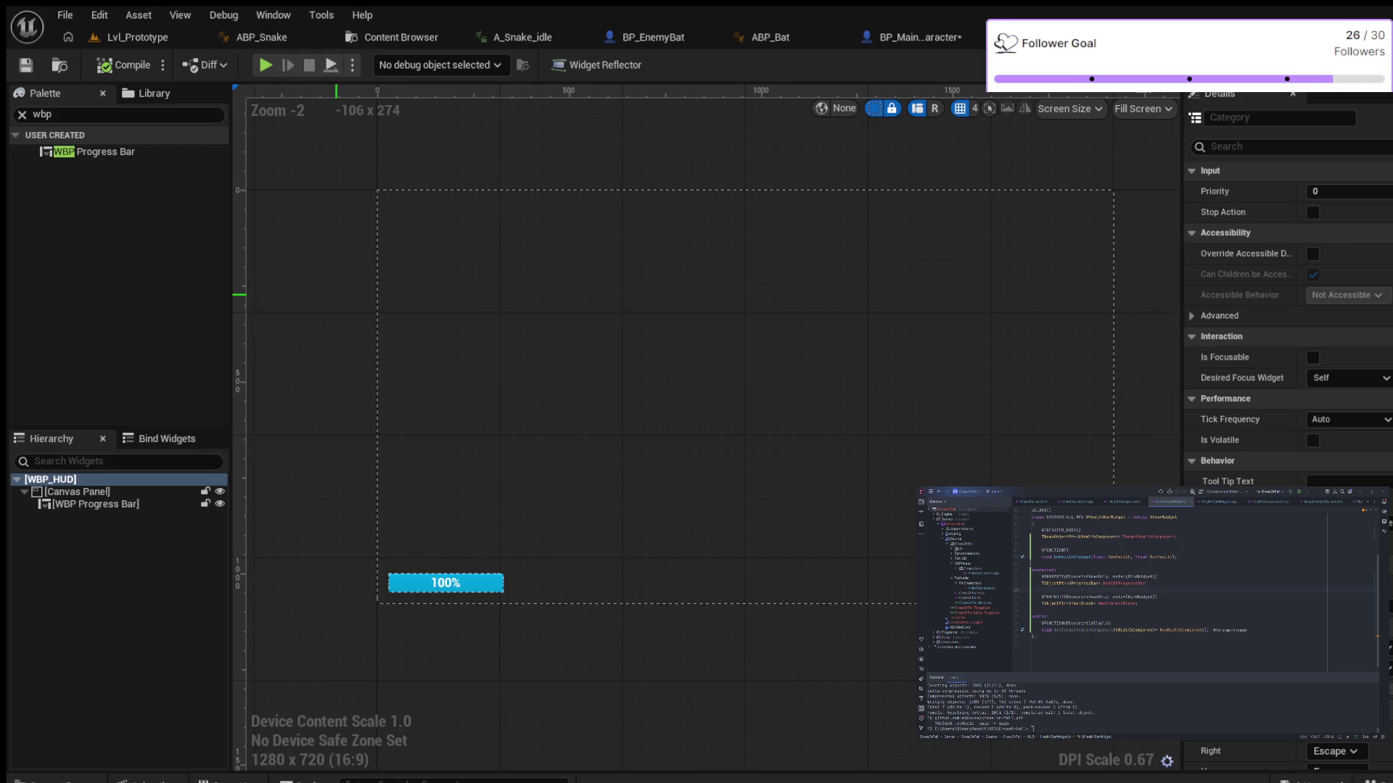
Select WBP Progress Bar in WBP_HUD, tick Is Variable, and recompile the HUD widget
left_click(388, 592)
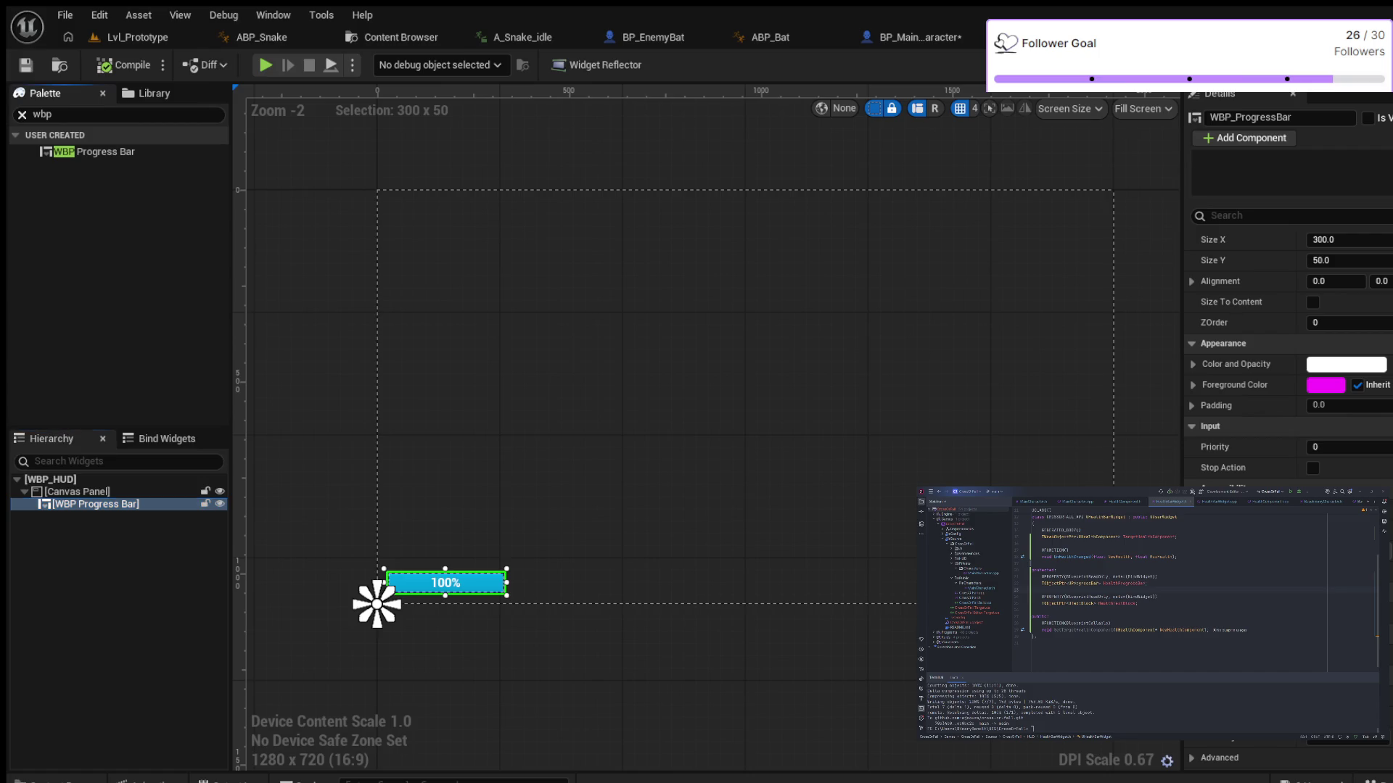
left_click(22, 114)
key("Escape")
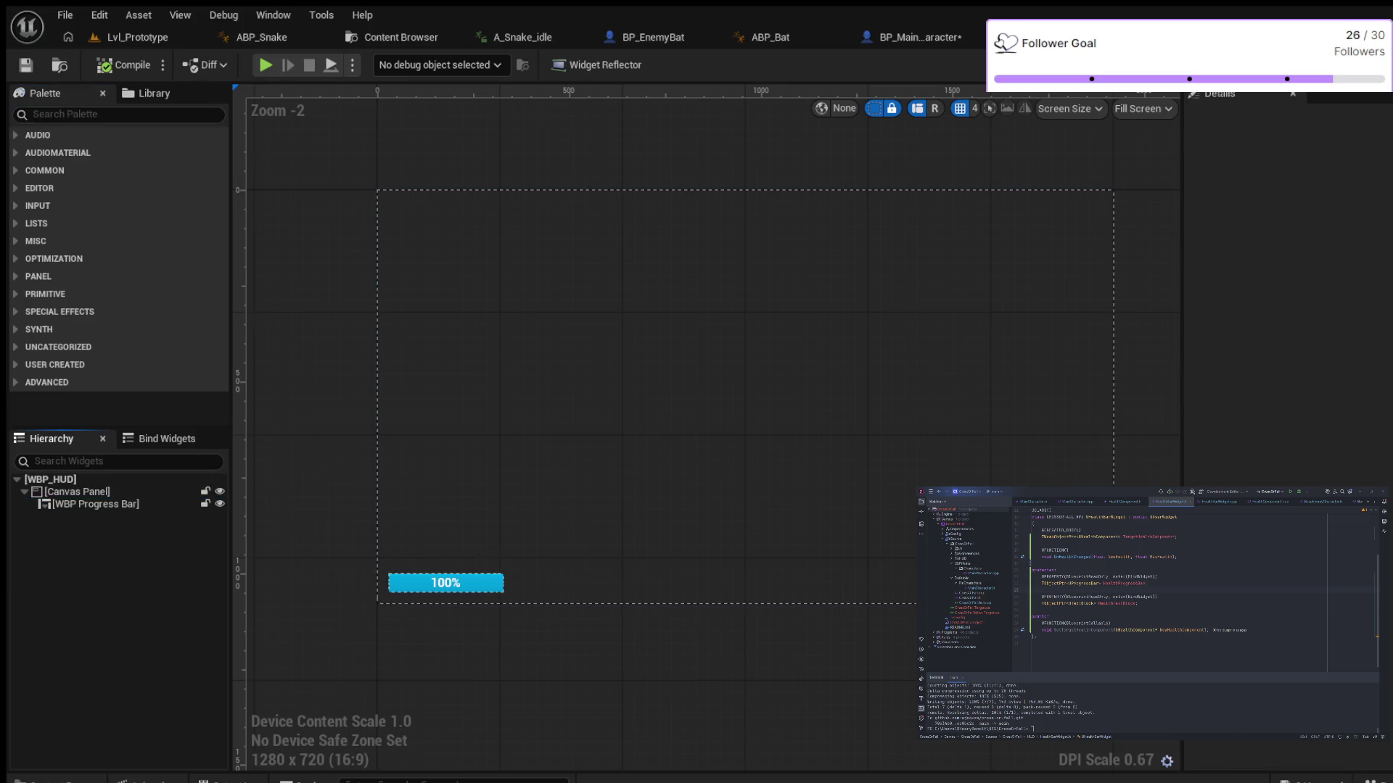
left_click(446, 583)
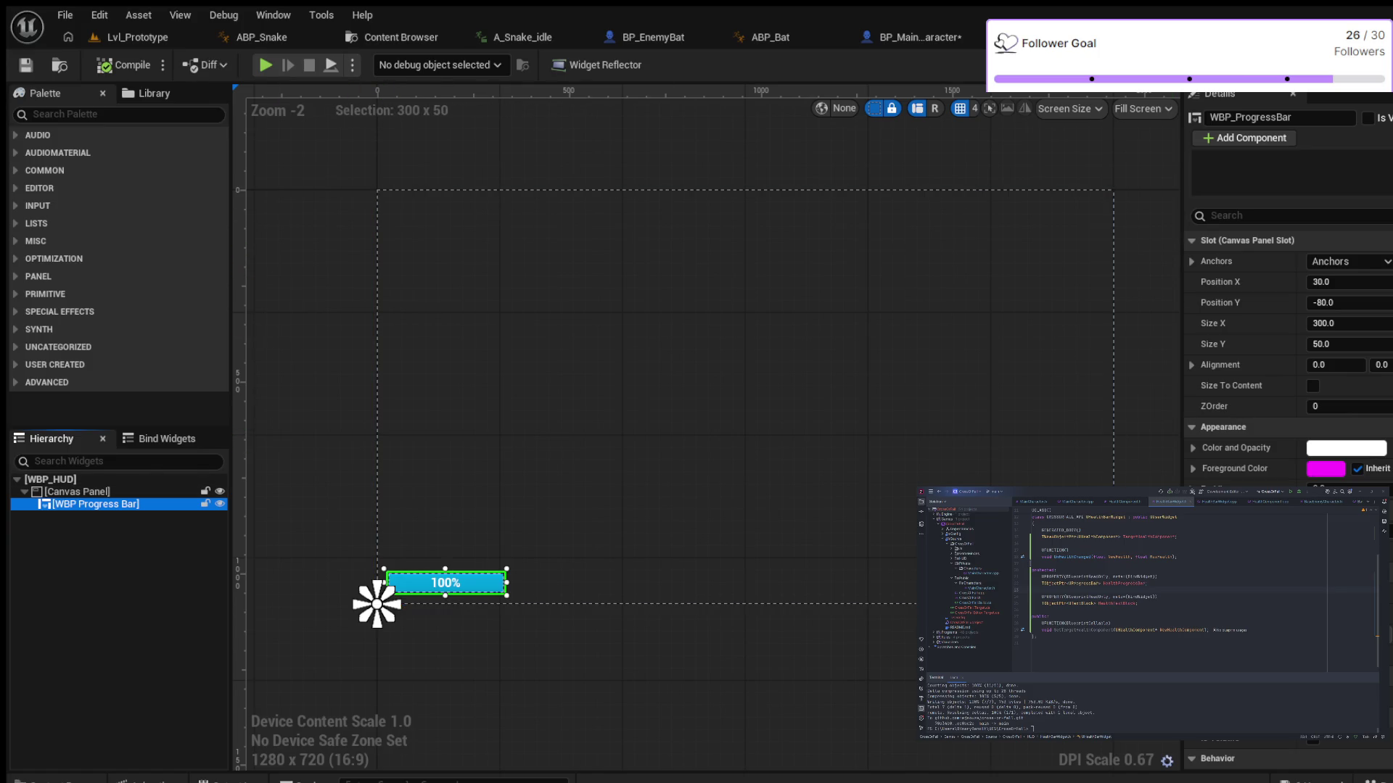
left_click(1368, 117)
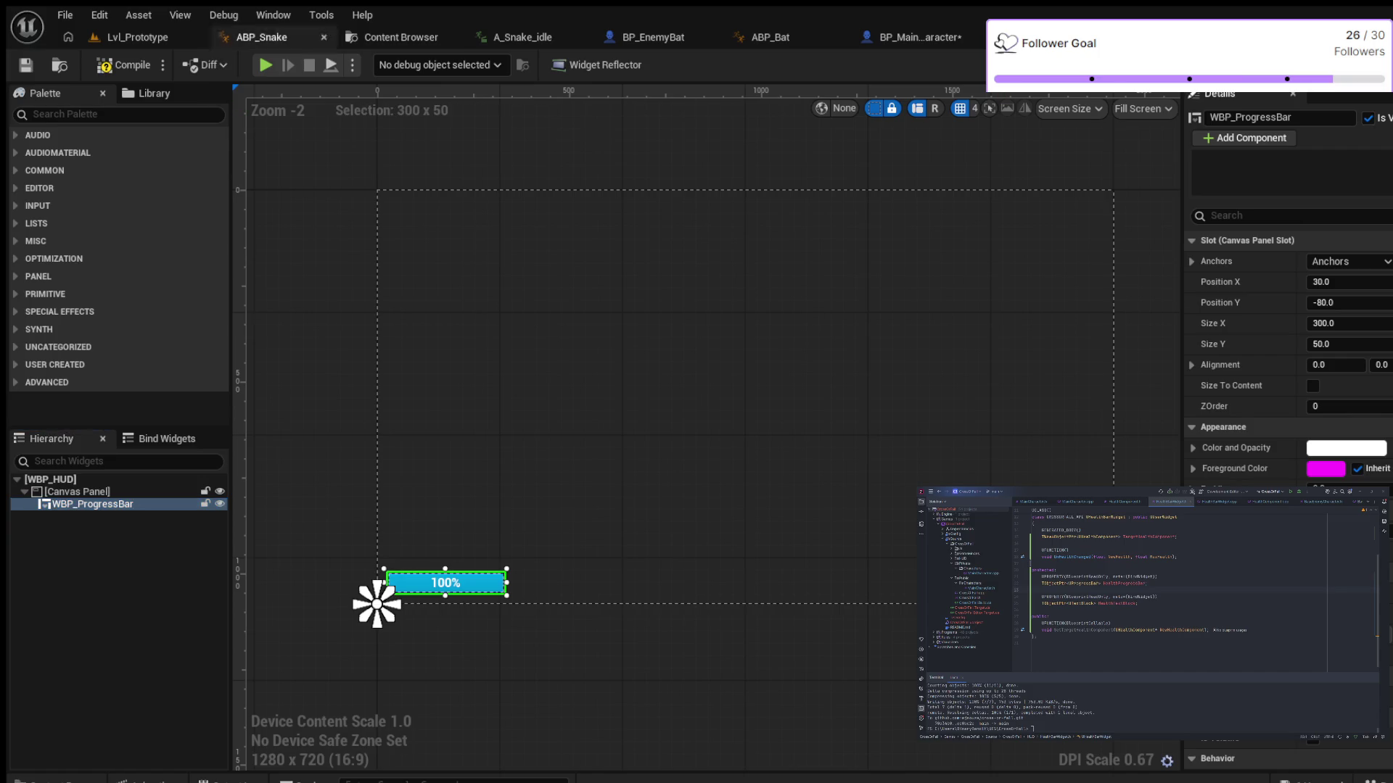
left_click(123, 64)
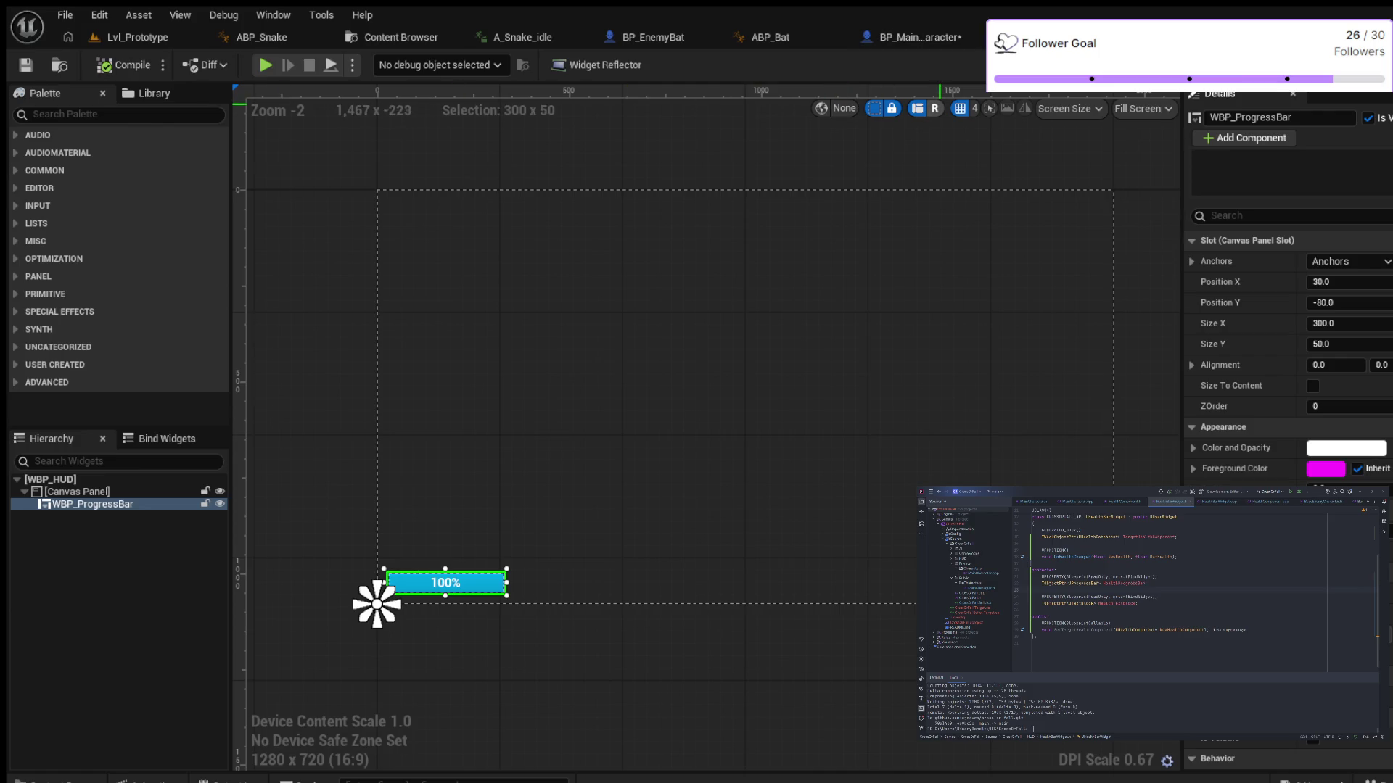
left_click(914, 37)
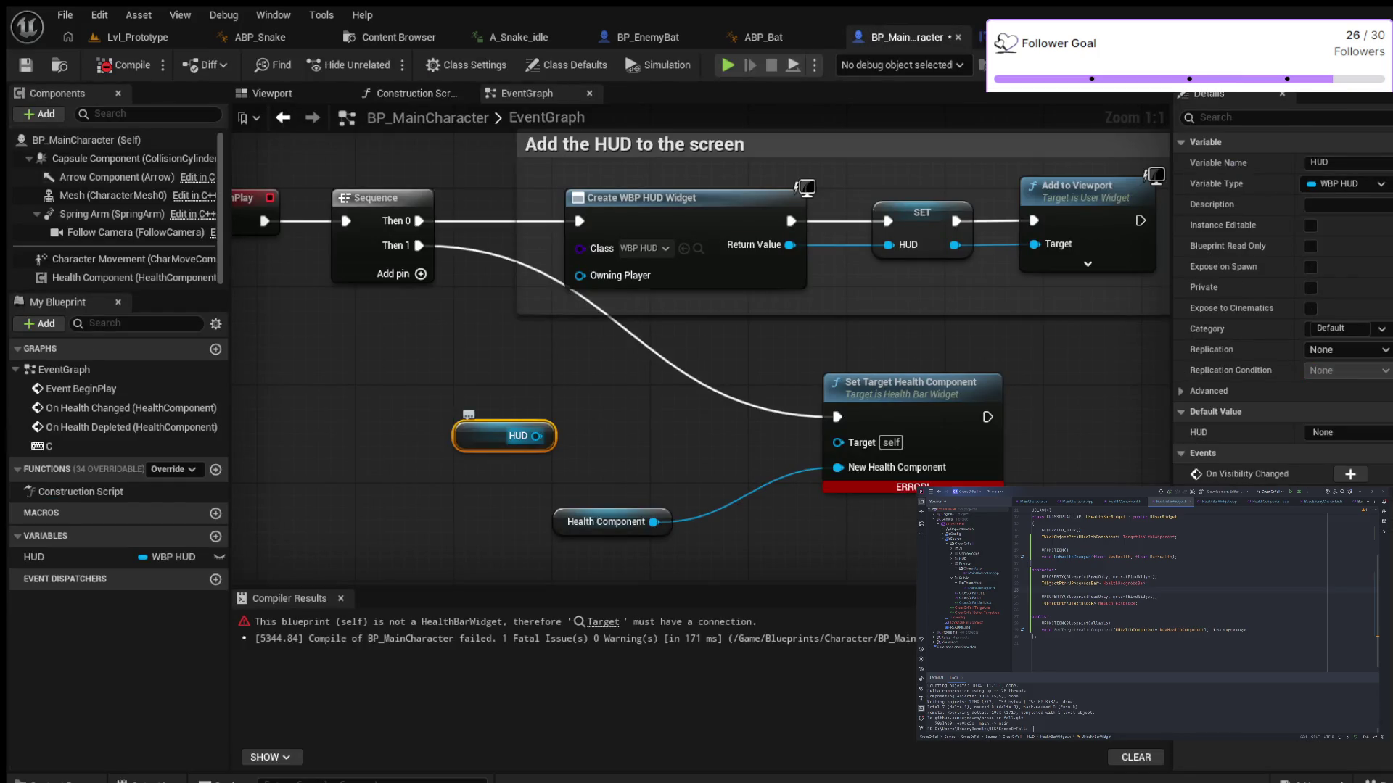
Pull a Health Progress Bar getter from HUD, place it beside HUD, and wire it toward Target
left_click_drag(537, 436, 617, 414)
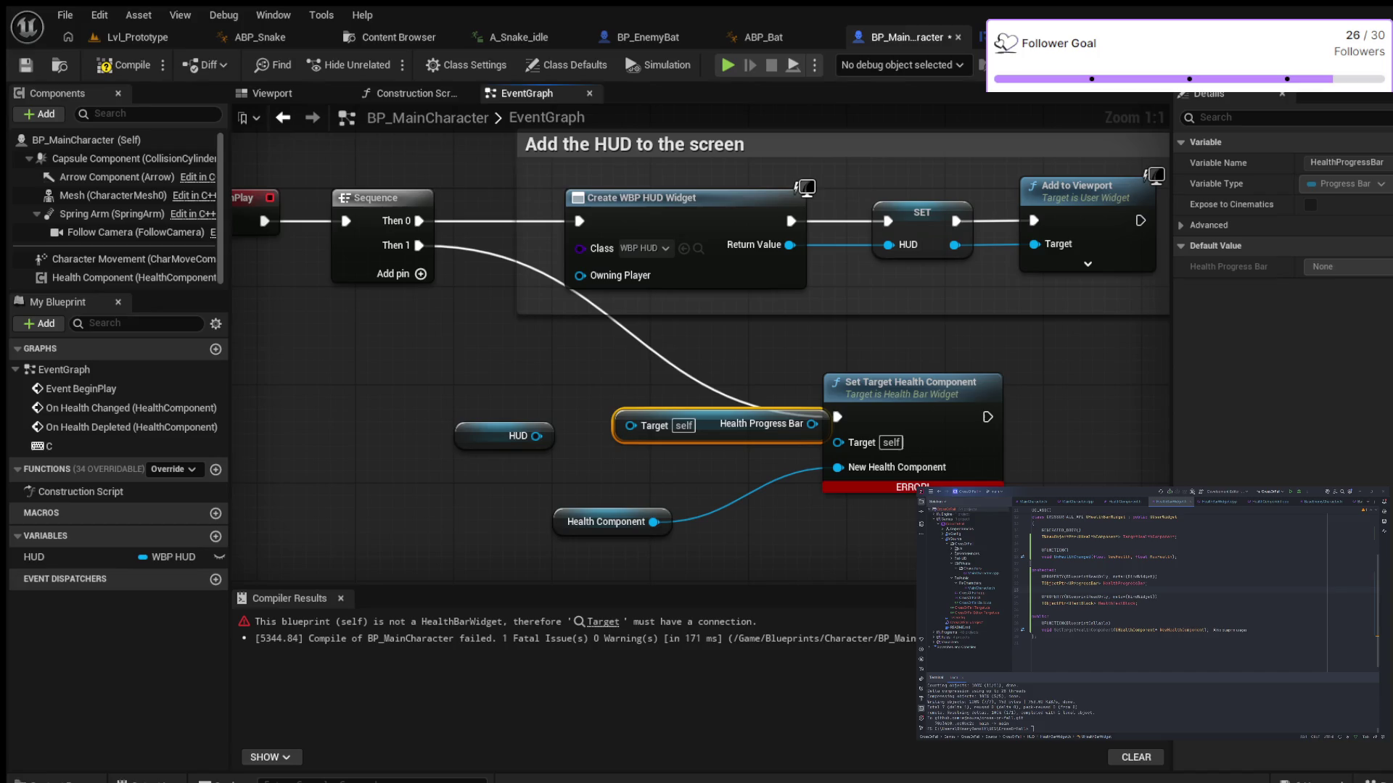
mouse_move(656, 426)
left_mouse_down()
mouse_move(596, 450)
mouse_move(608, 451)
left_mouse_up()
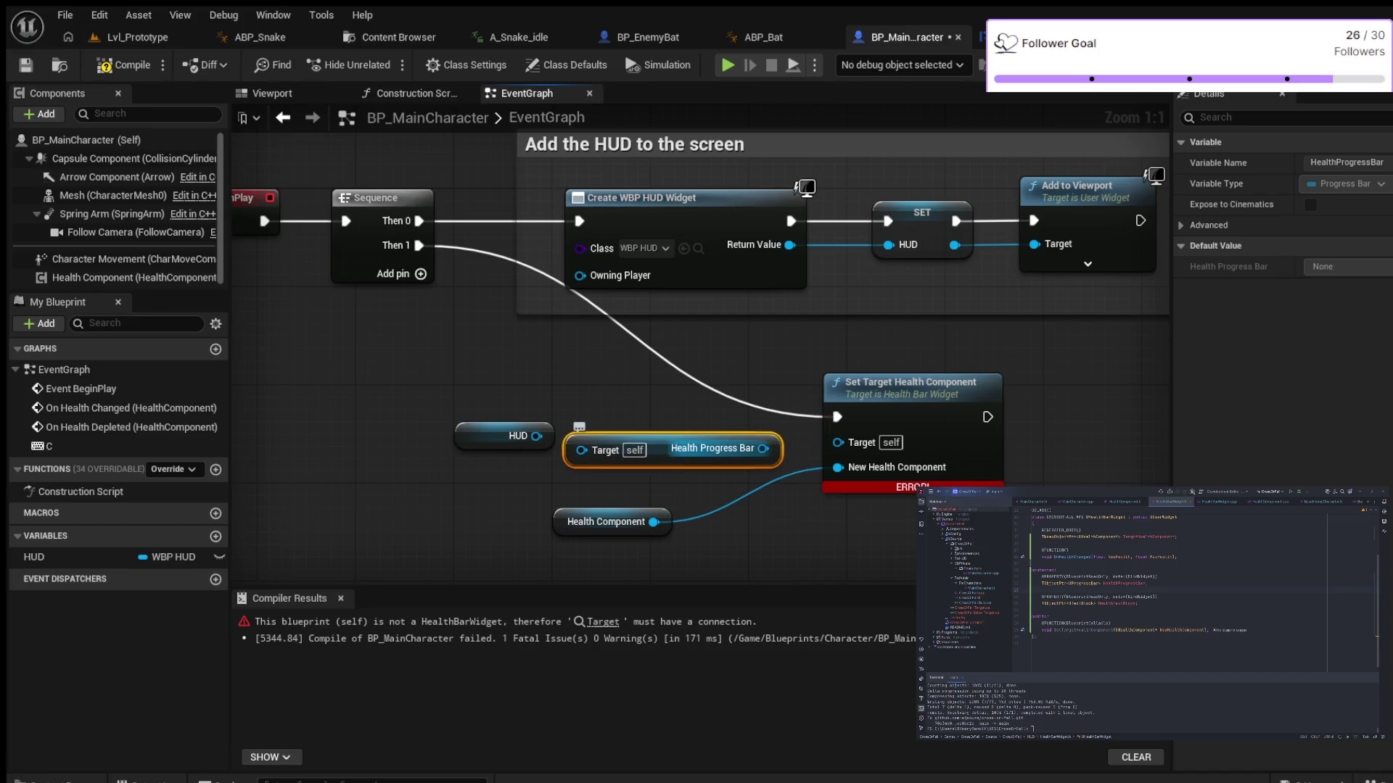
left_click_drag(763, 448, 838, 442)
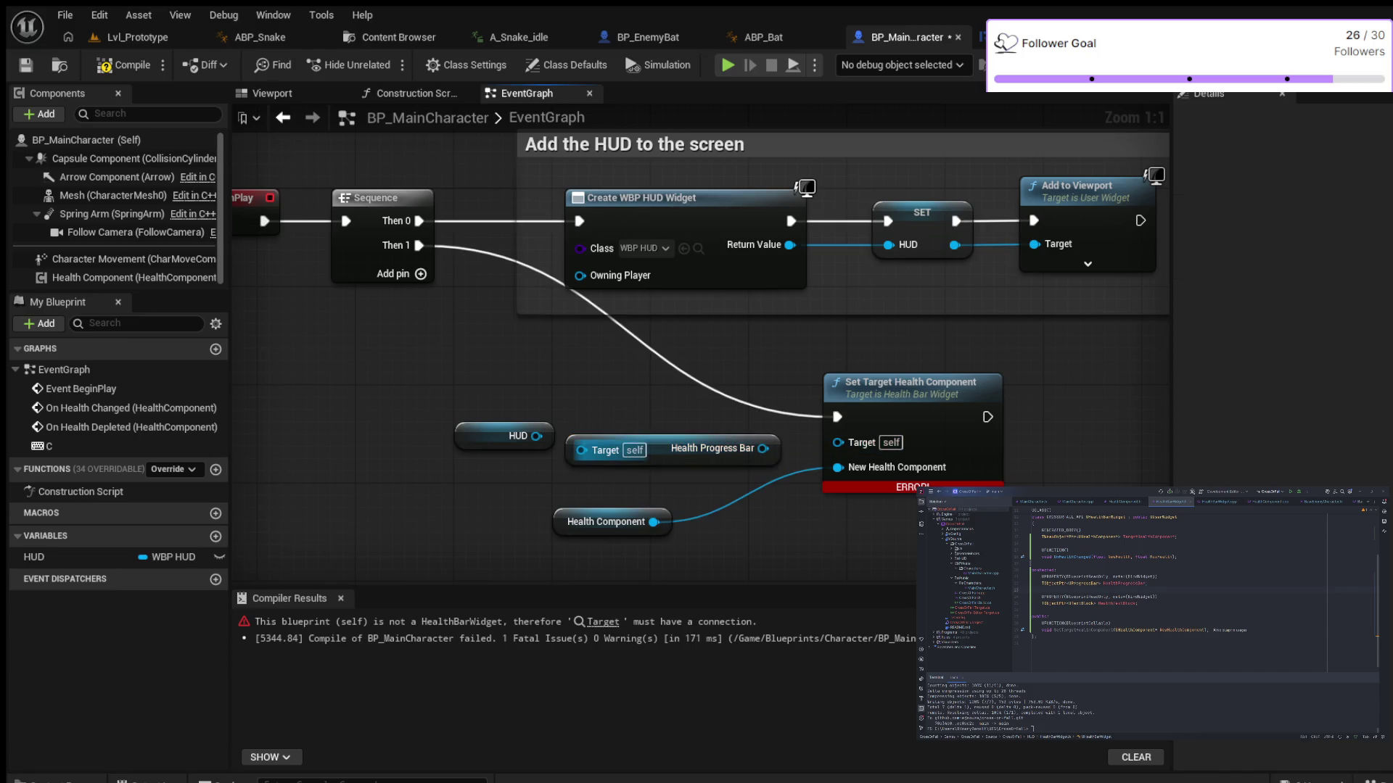
mouse_move(580, 450)
left_mouse_down()
mouse_move(560, 442)
mouse_move(581, 450)
left_mouse_up()
Inspect the Health Progress Bar getter's advanced flags in Details, then delete the getter
left_click(602, 450)
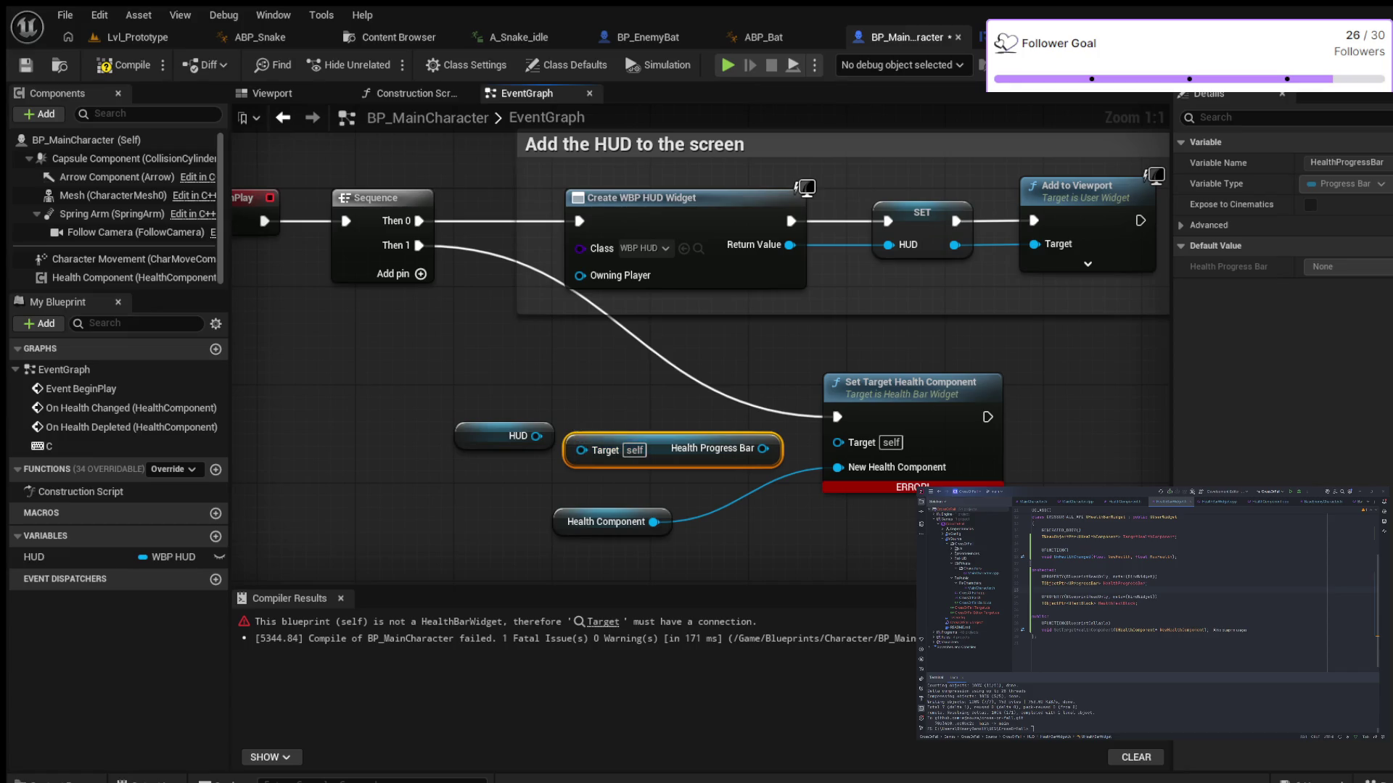
left_click(1204, 225)
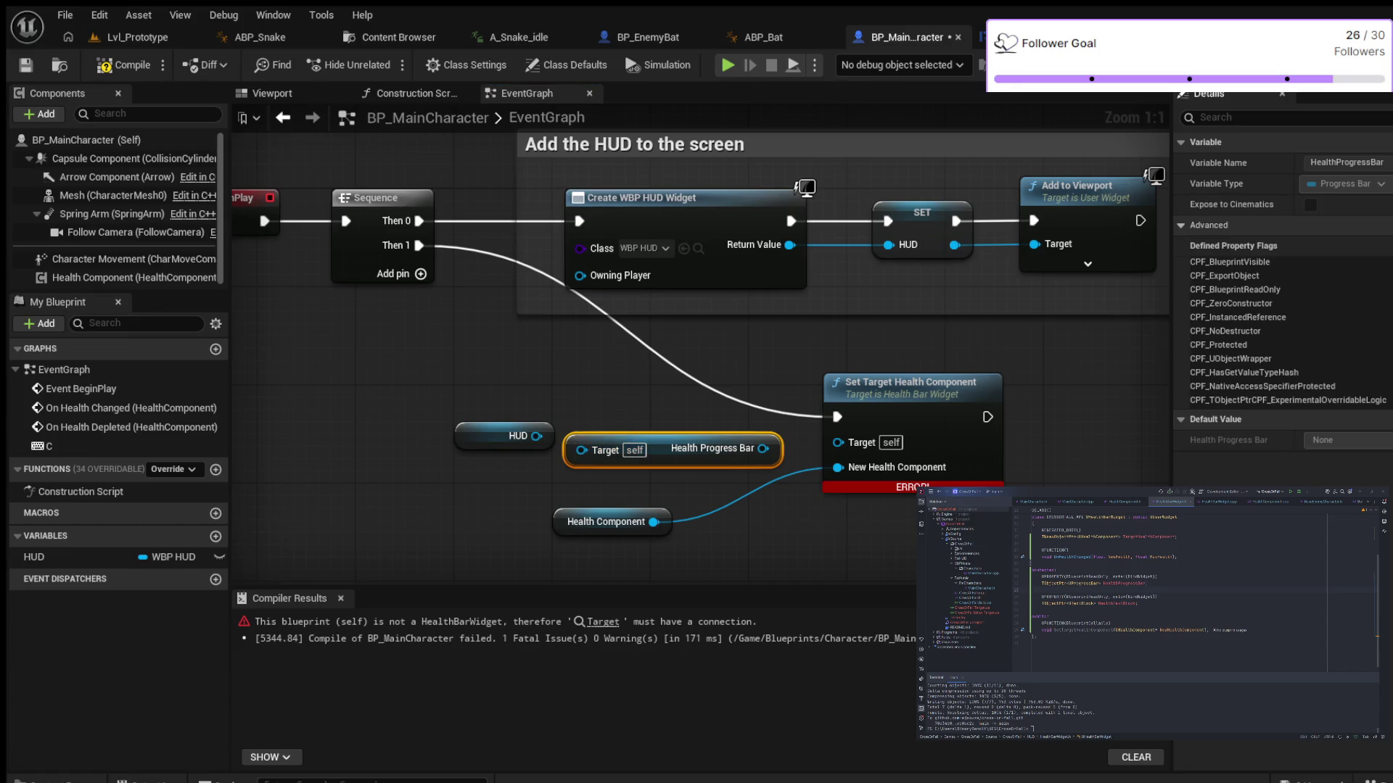
left_click(1204, 225)
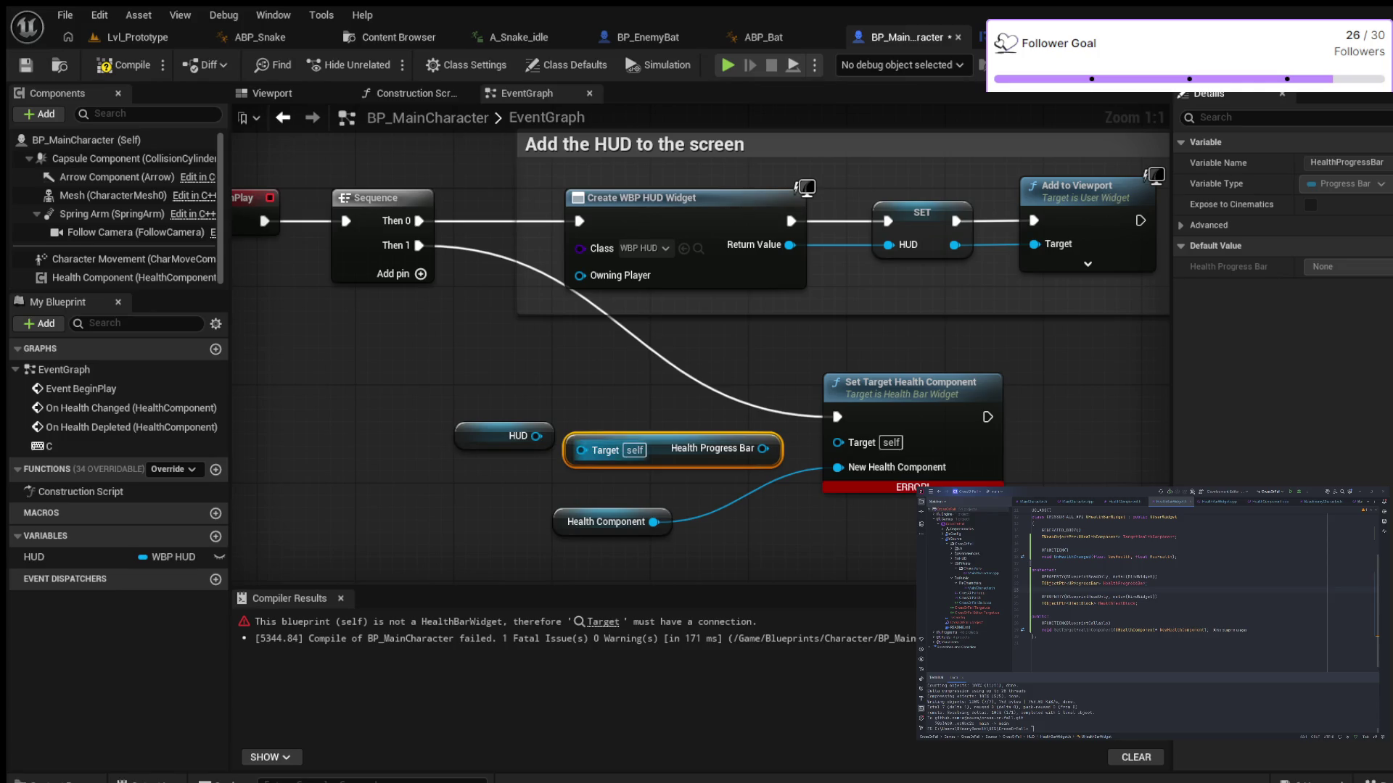
key("Delete")
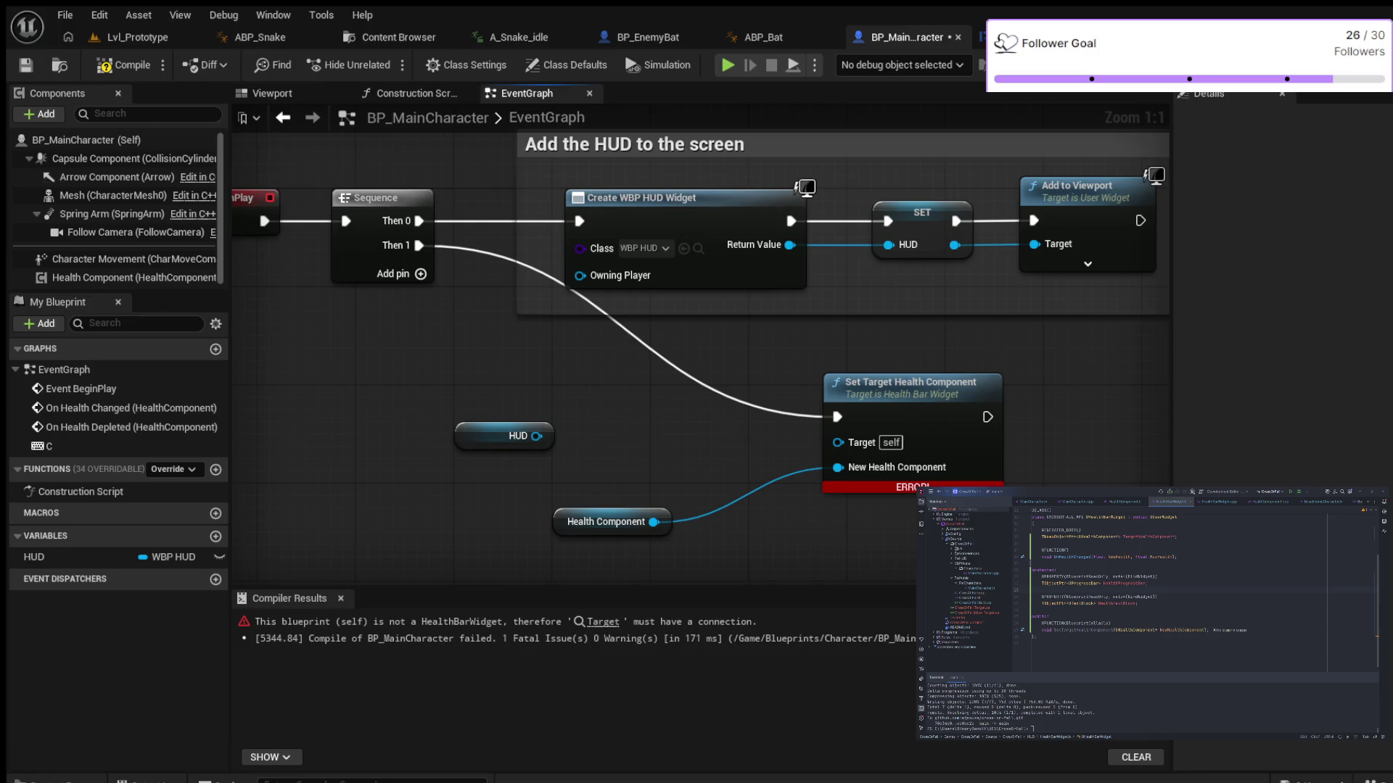
In WBP_HUD, untick Is Variable on the progress bar and recompile the HUD widget
left_click(979, 37)
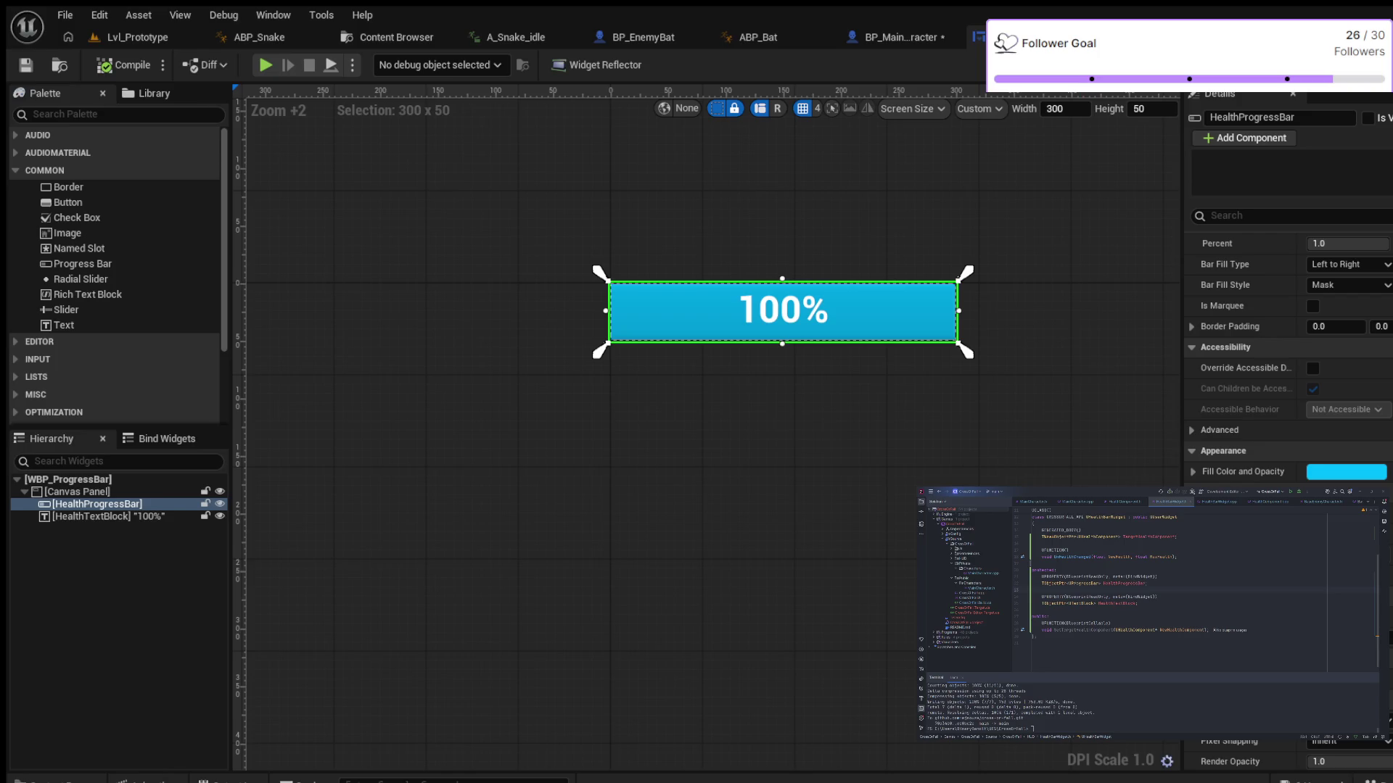
left_click(1110, 37)
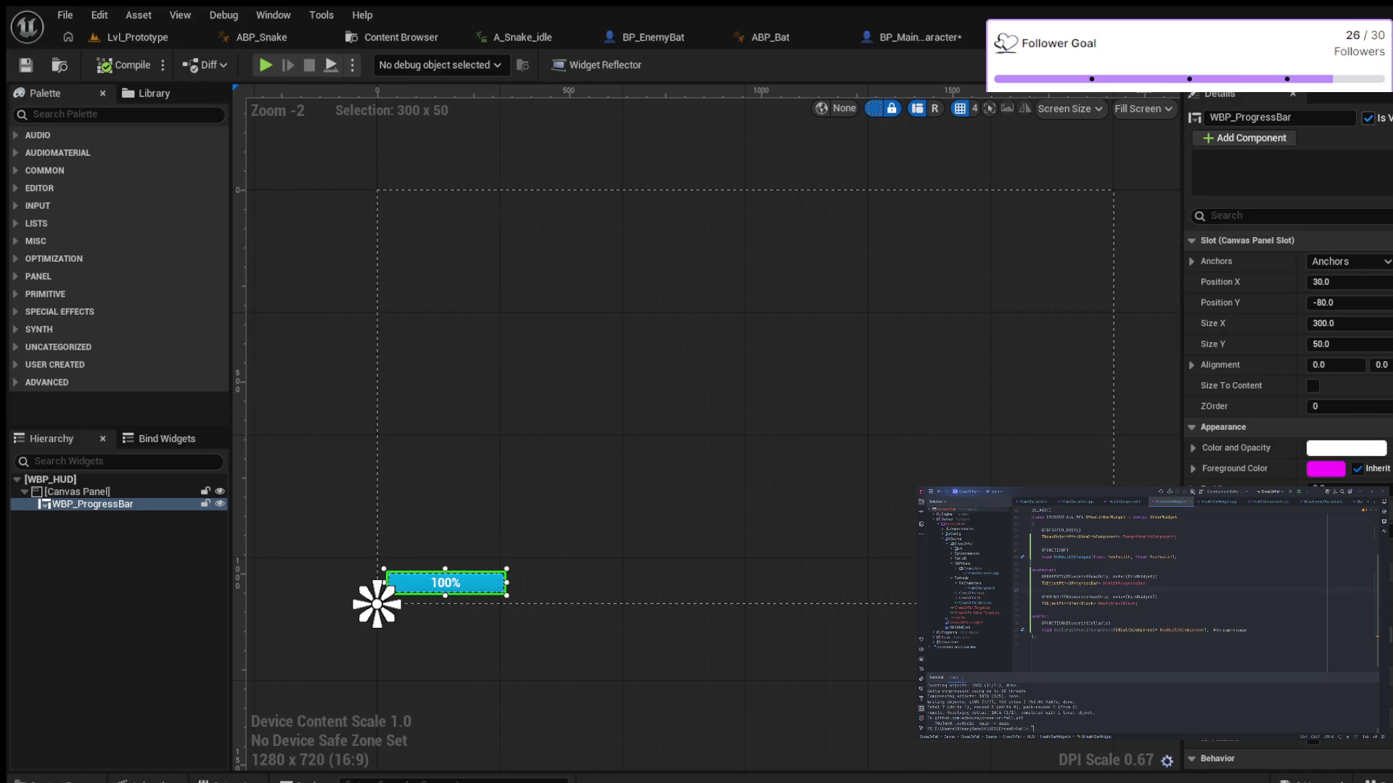
left_click(1368, 118)
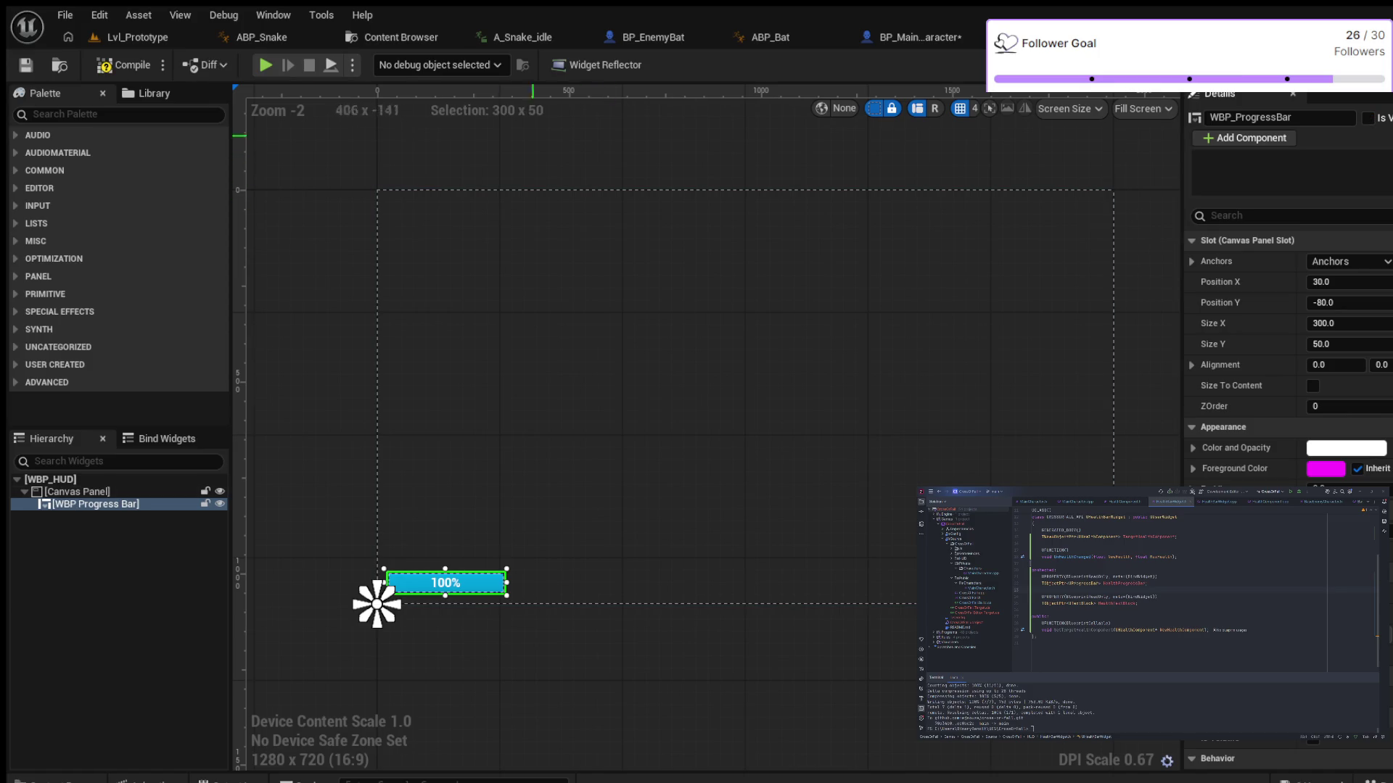
left_click(124, 64)
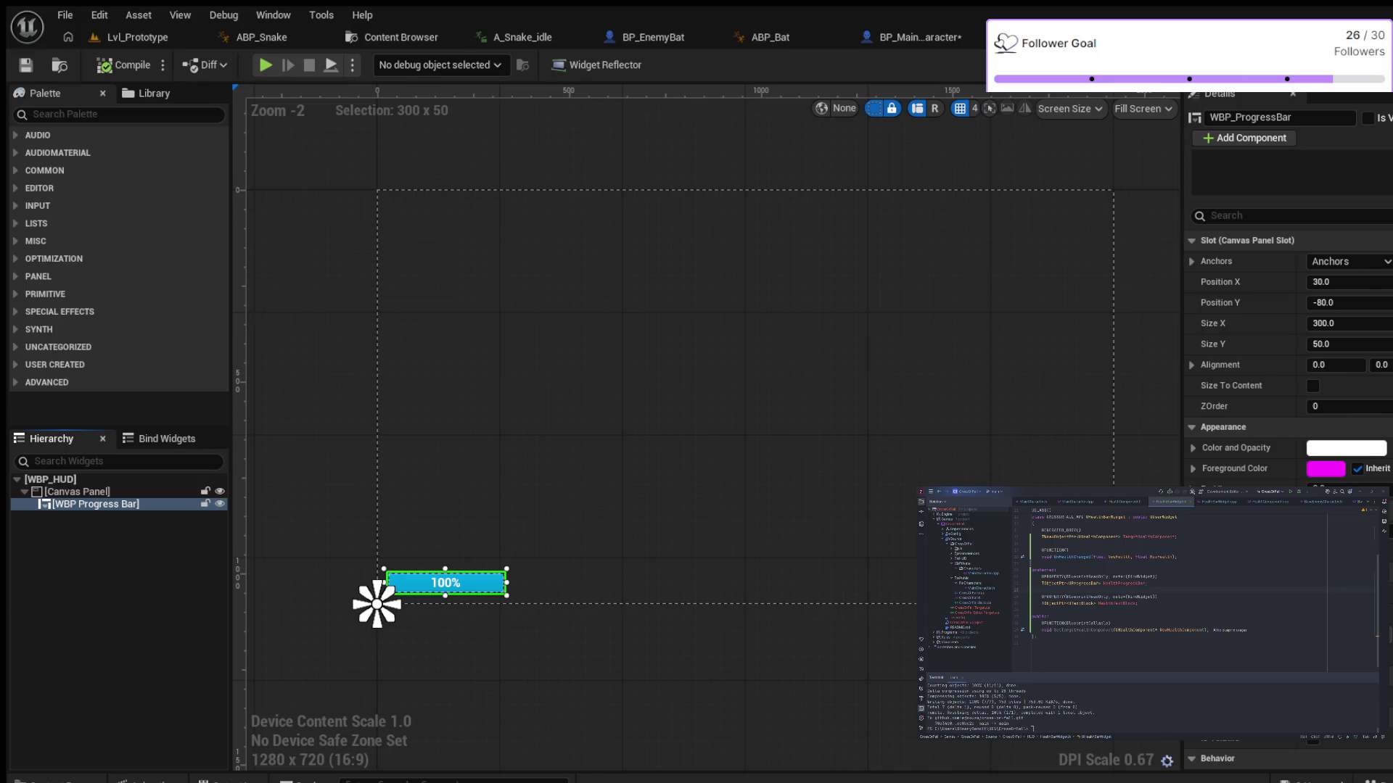
Select the HUD's root Canvas Panel, then the WBP Progress Bar placed inside it
key("Escape")
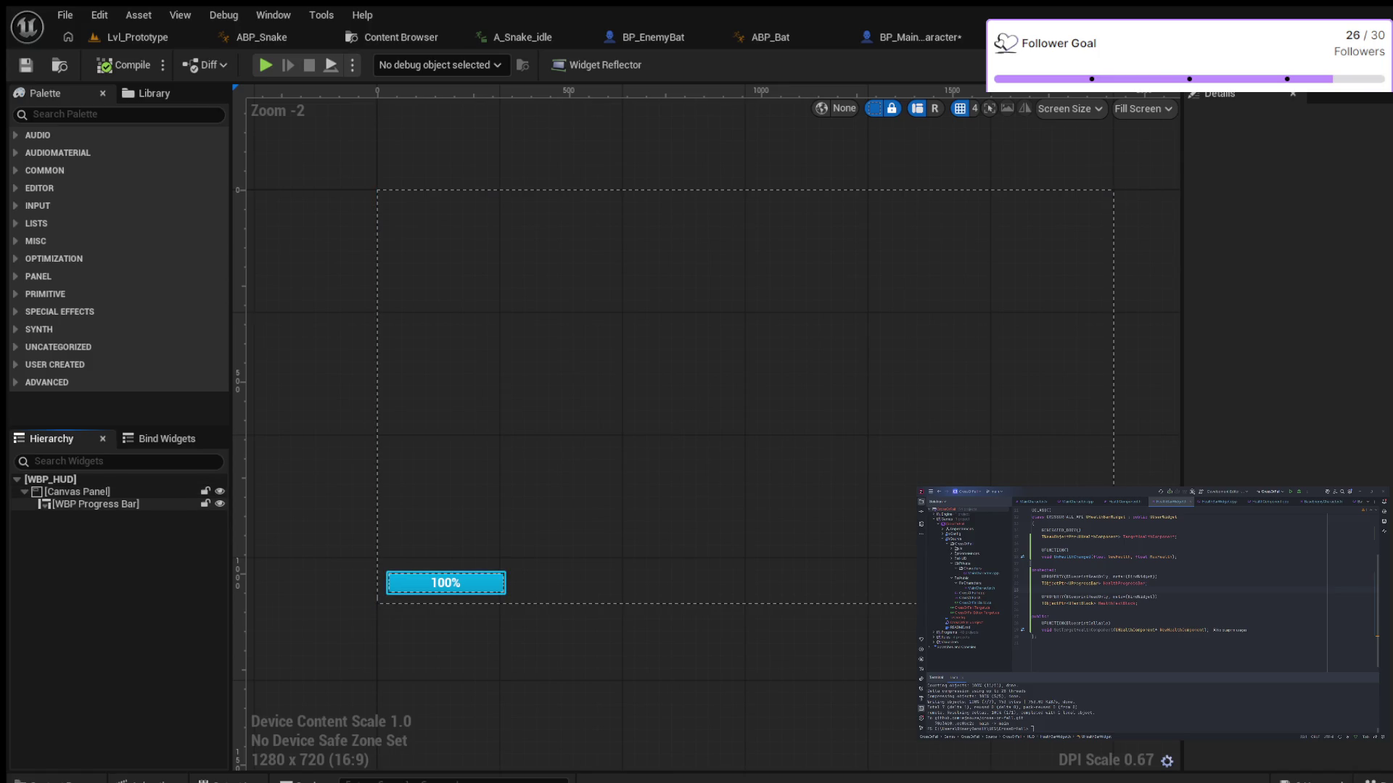
left_click(77, 492)
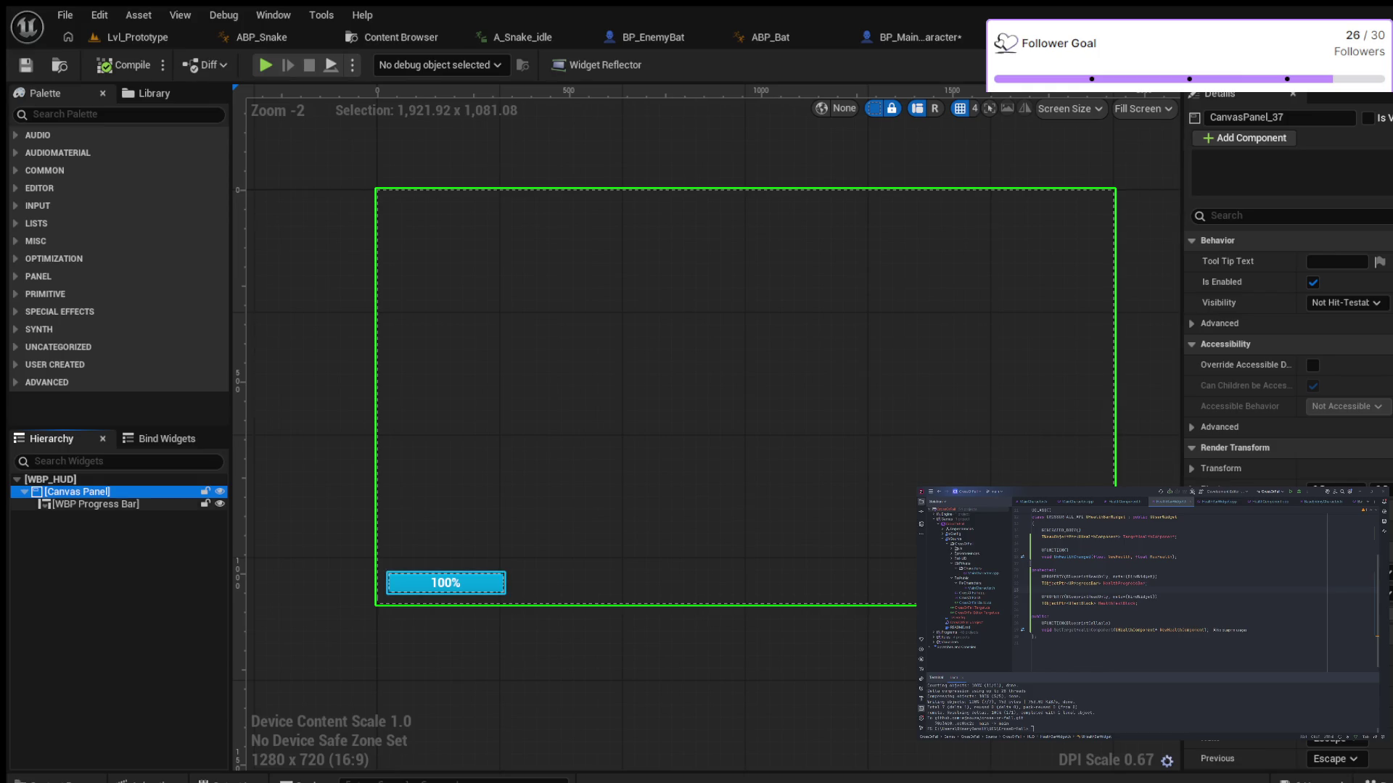
left_click(445, 583)
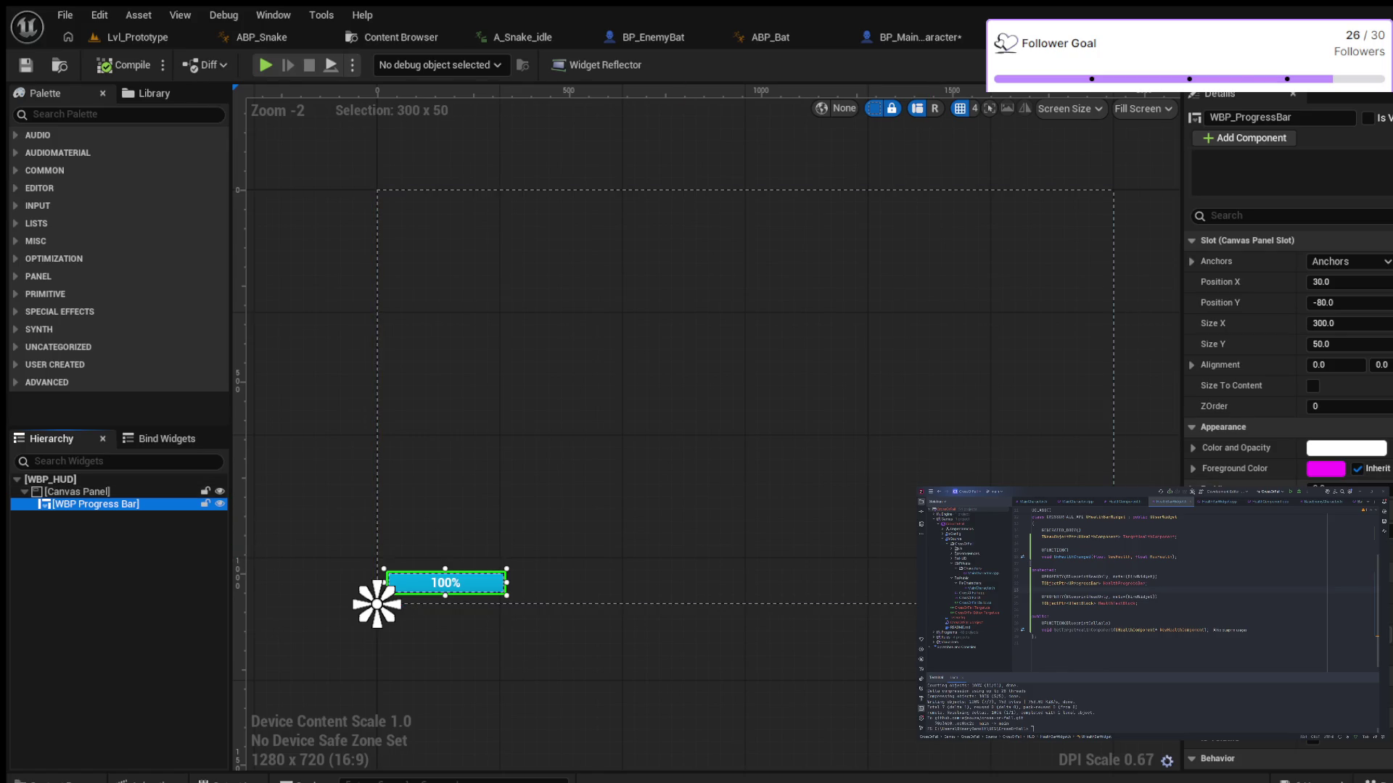
scroll(1288, 436, "down", 1)
scroll(1288, 435, "up", 1)
Compile WBP_ProgressBar, then make BP_MainCharacter's HUD variable instance-editable
left_click(1015, 37)
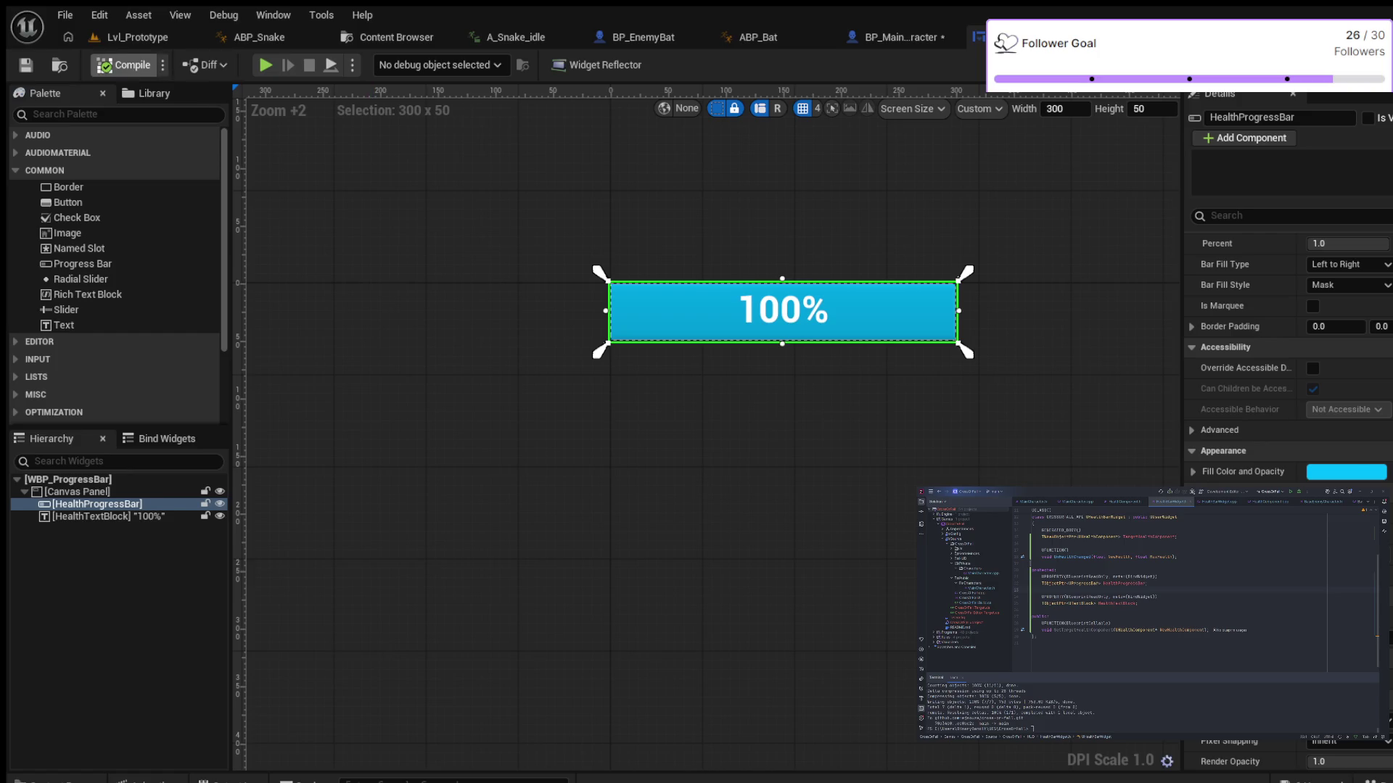
left_click(124, 65)
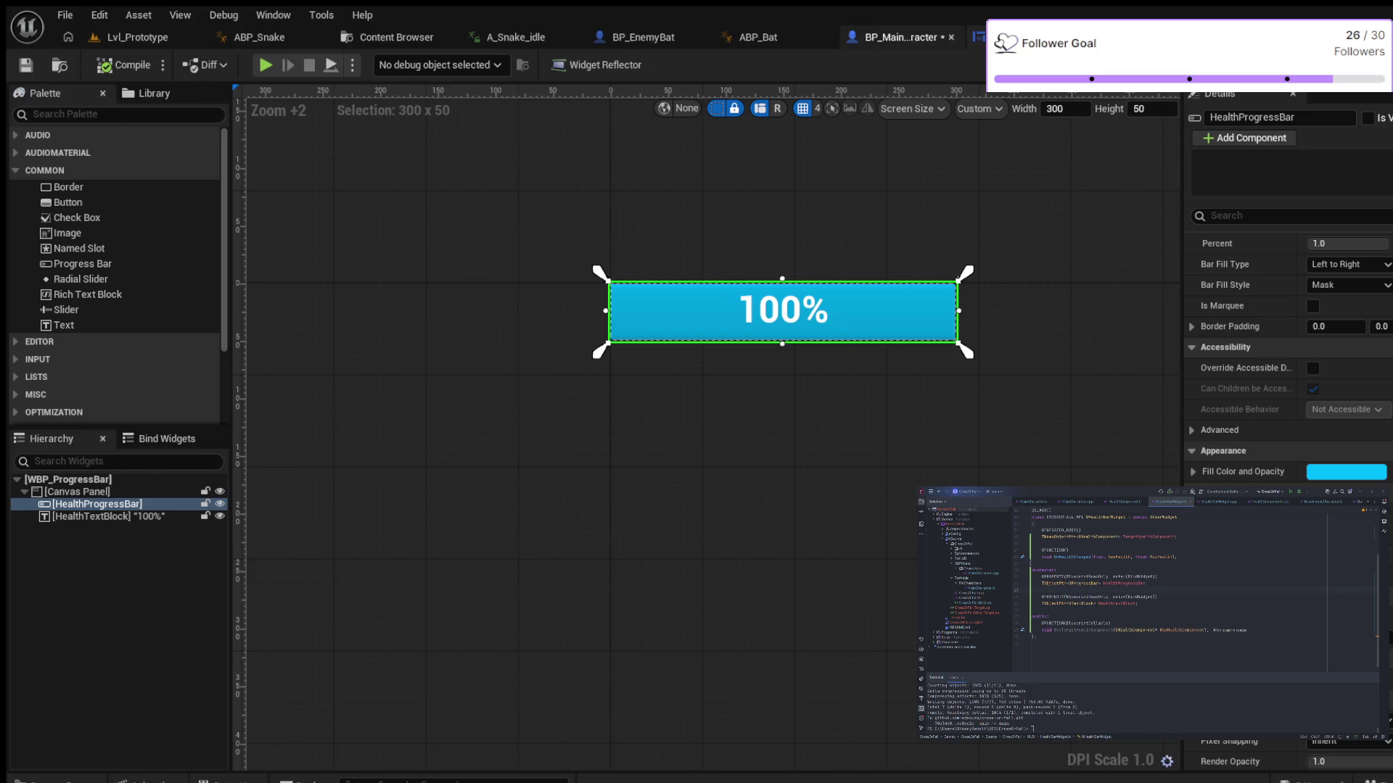
left_click(899, 37)
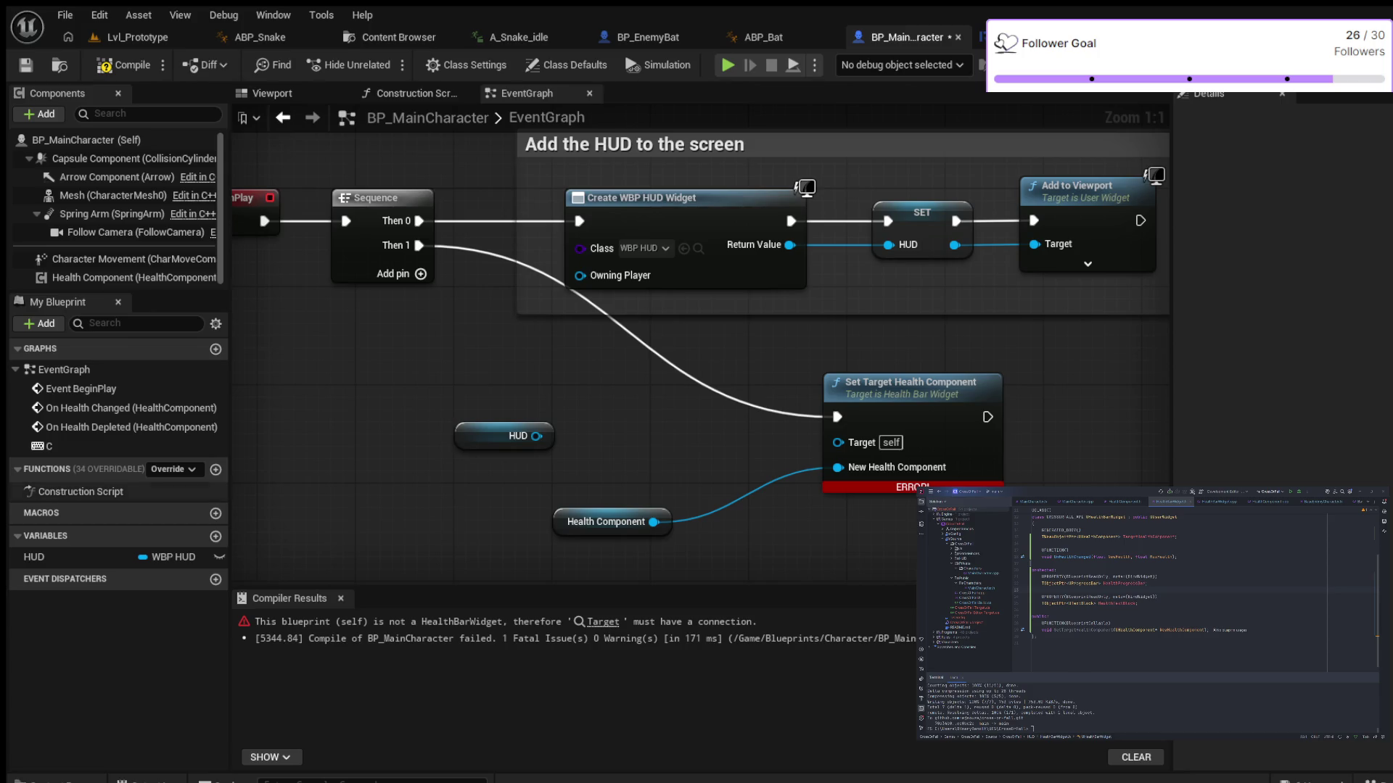
left_click(219, 557)
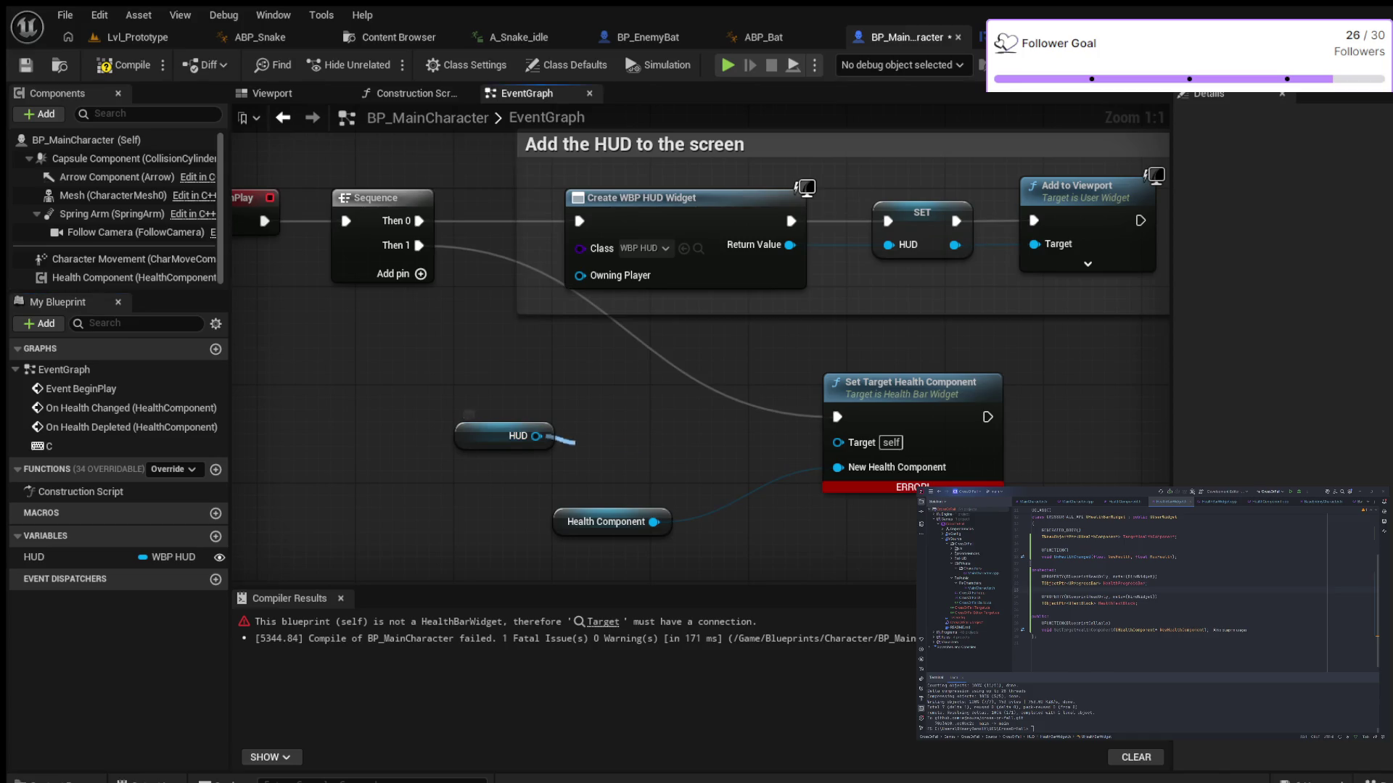
Route HUD into Target through an auto-created Cast To WBP_ProgressBar, then delete the cast
left_click_drag(536, 436, 838, 442)
left_click(839, 443, "alt")
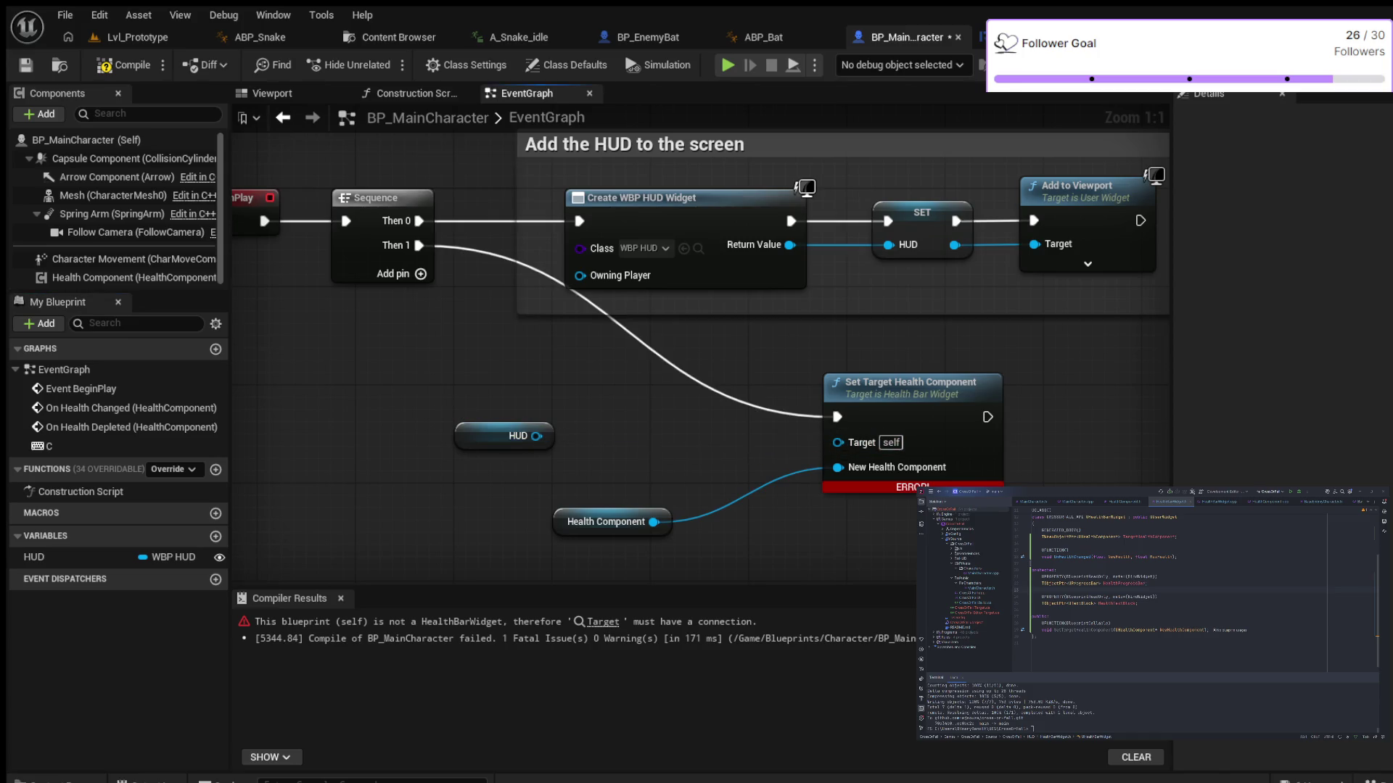
left_click_drag(536, 436, 612, 434)
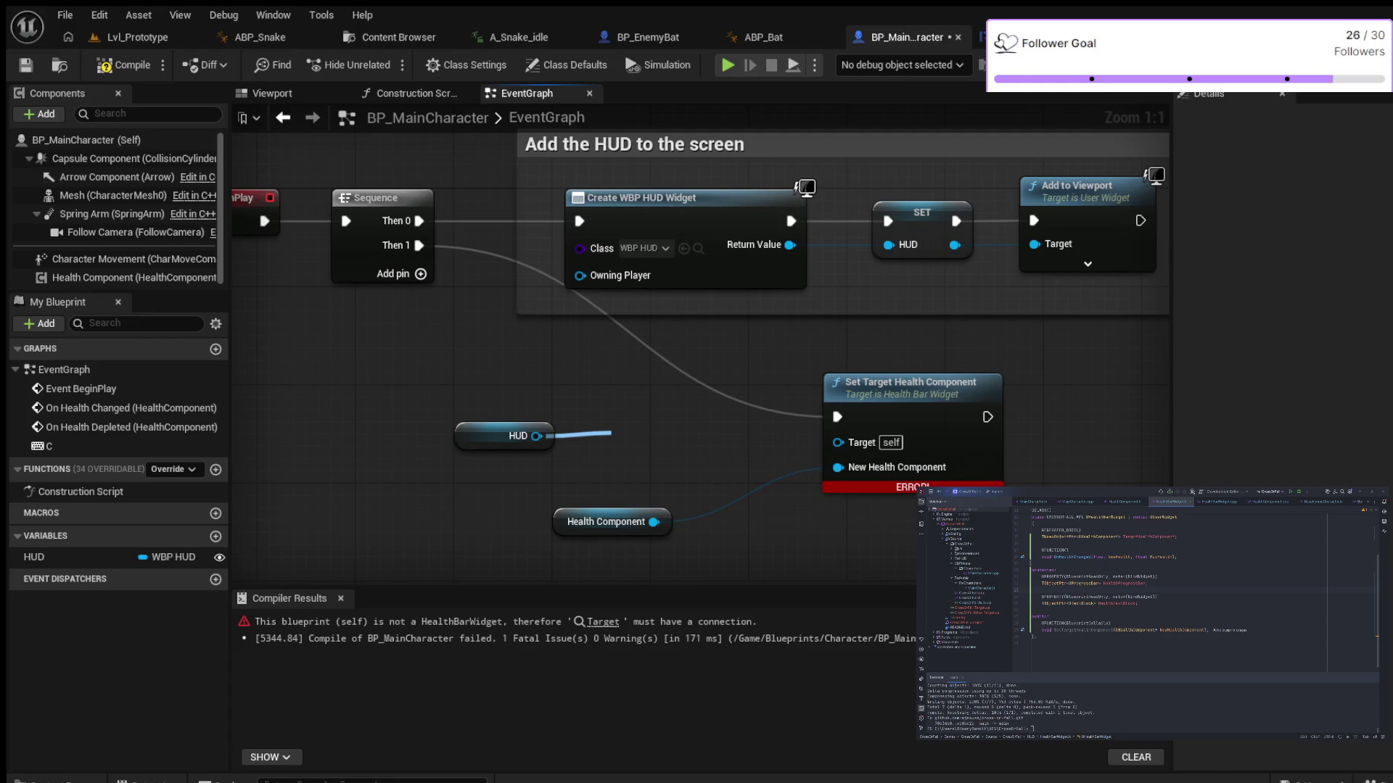
left_click_drag(611, 433, 837, 443)
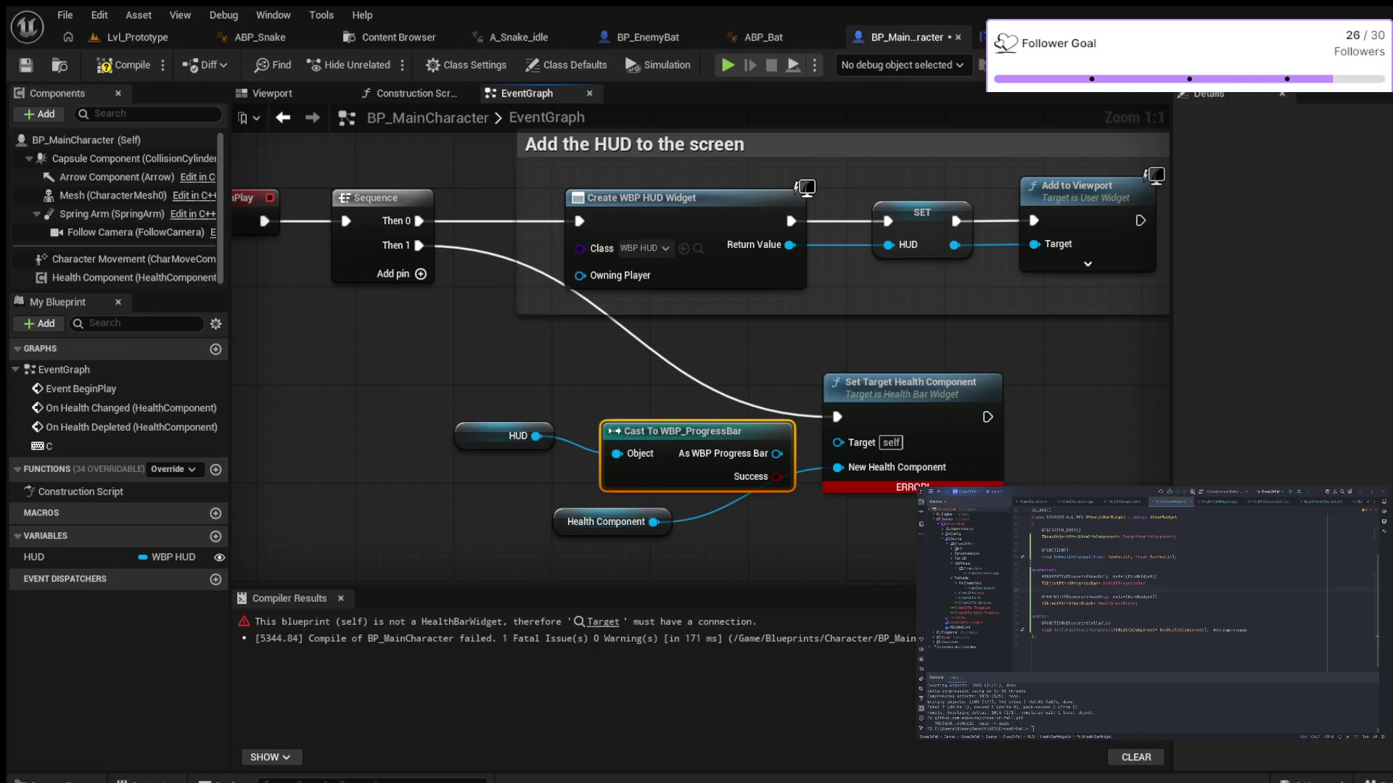
left_click_drag(682, 431, 657, 419)
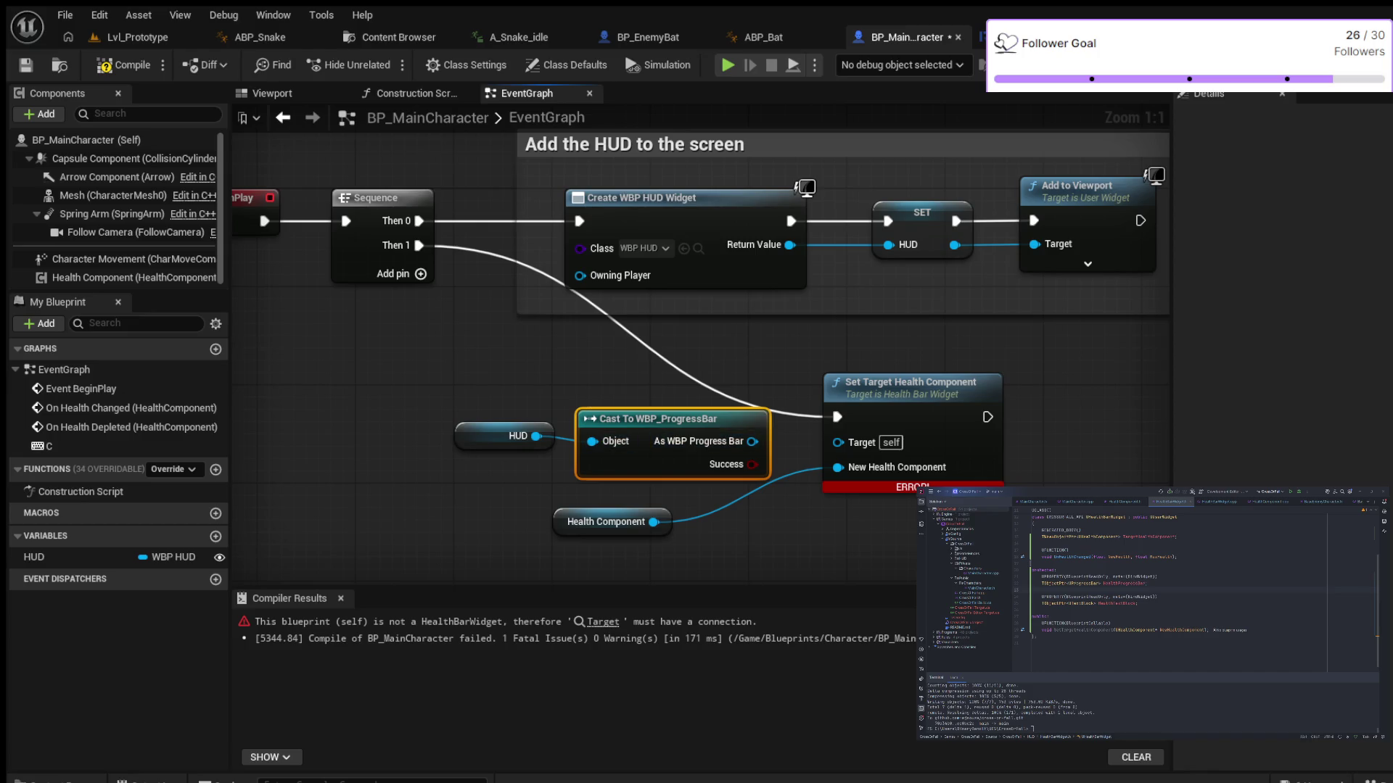
left_click_drag(753, 441, 837, 441)
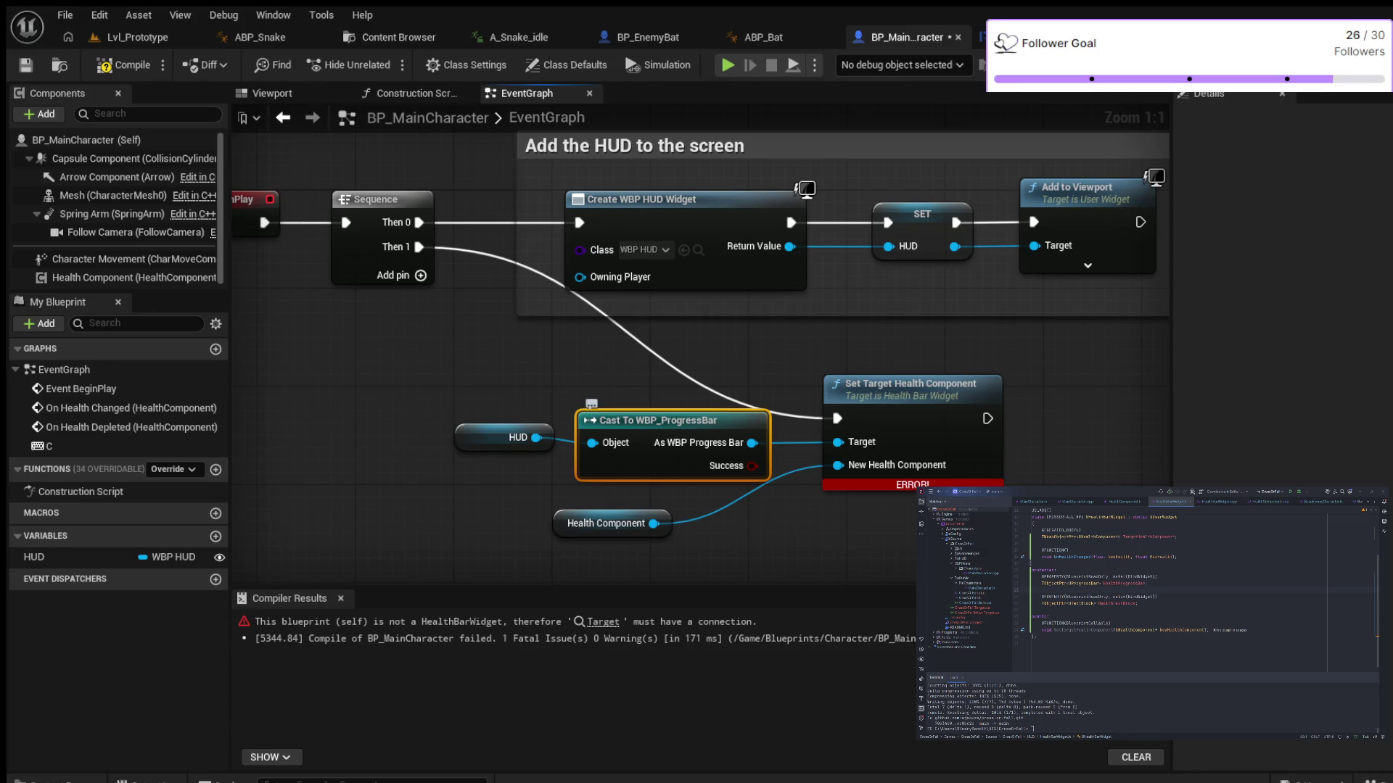
key("Delete")
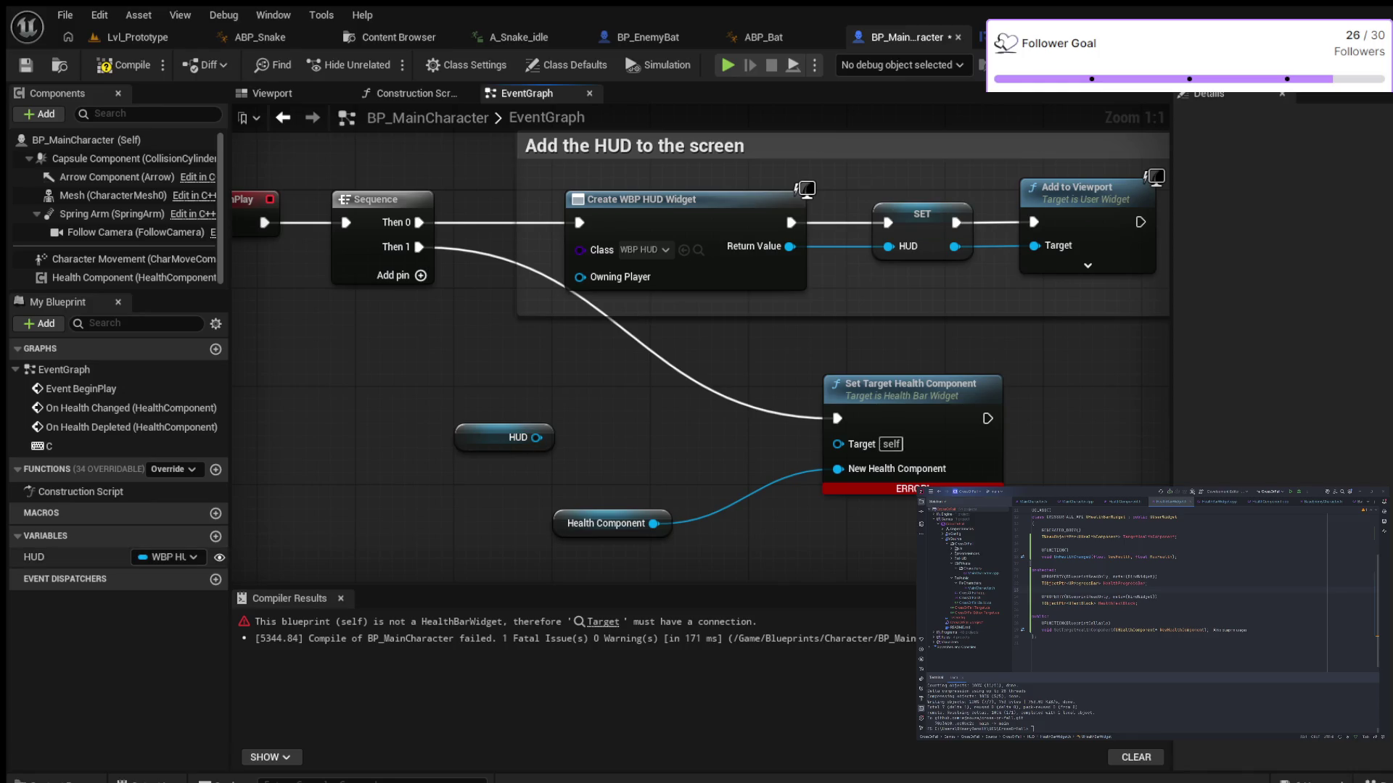
Turn off Instance Editable on HUD, expand its advanced properties, and wire HUD to Target again
left_click(35, 557)
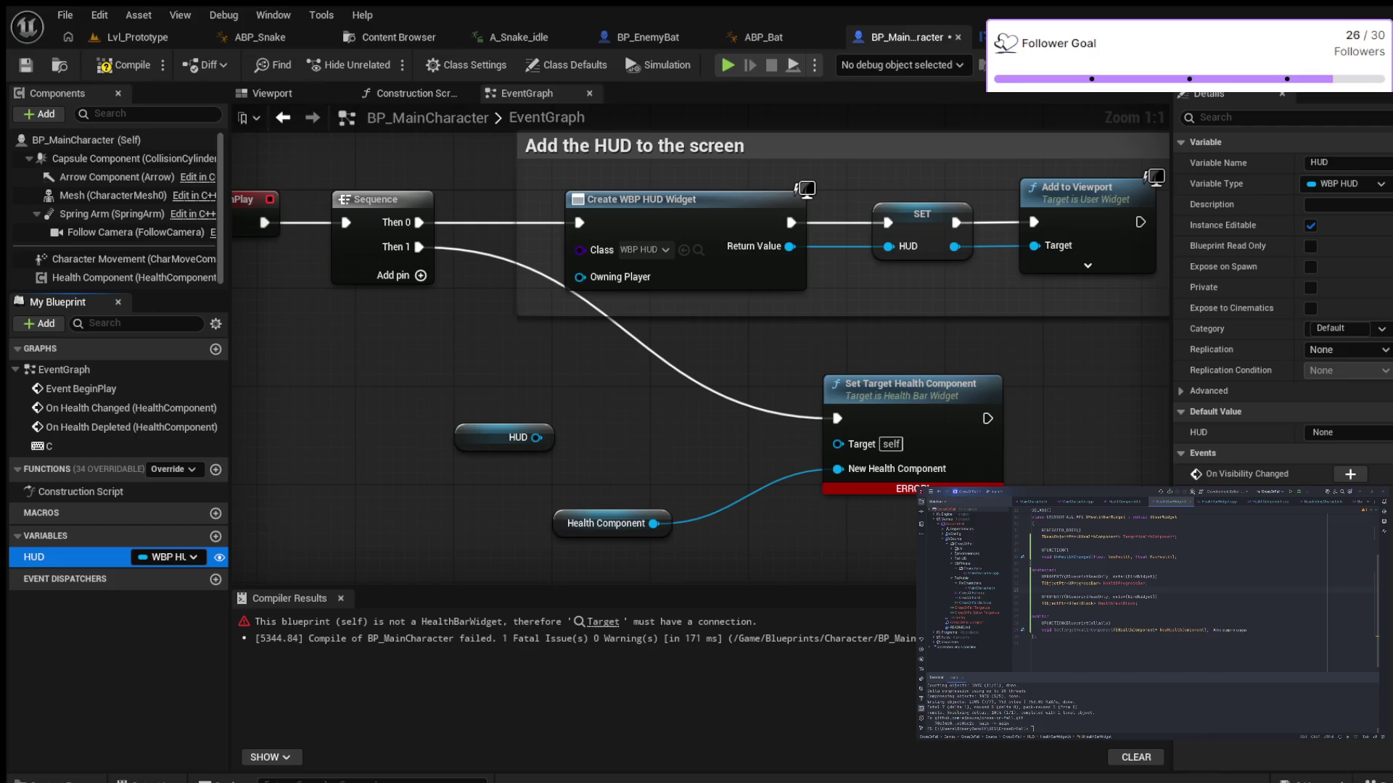
left_click(219, 558)
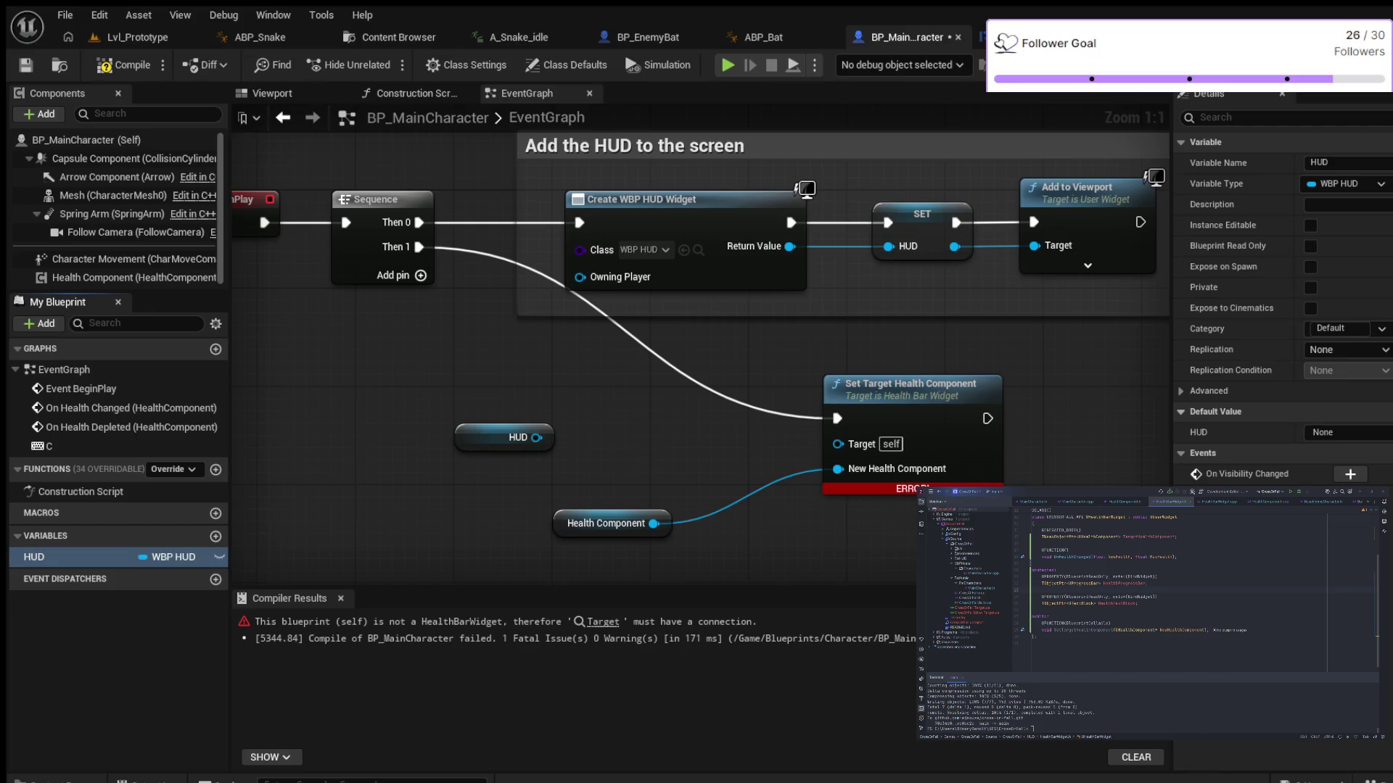
left_click(1209, 391)
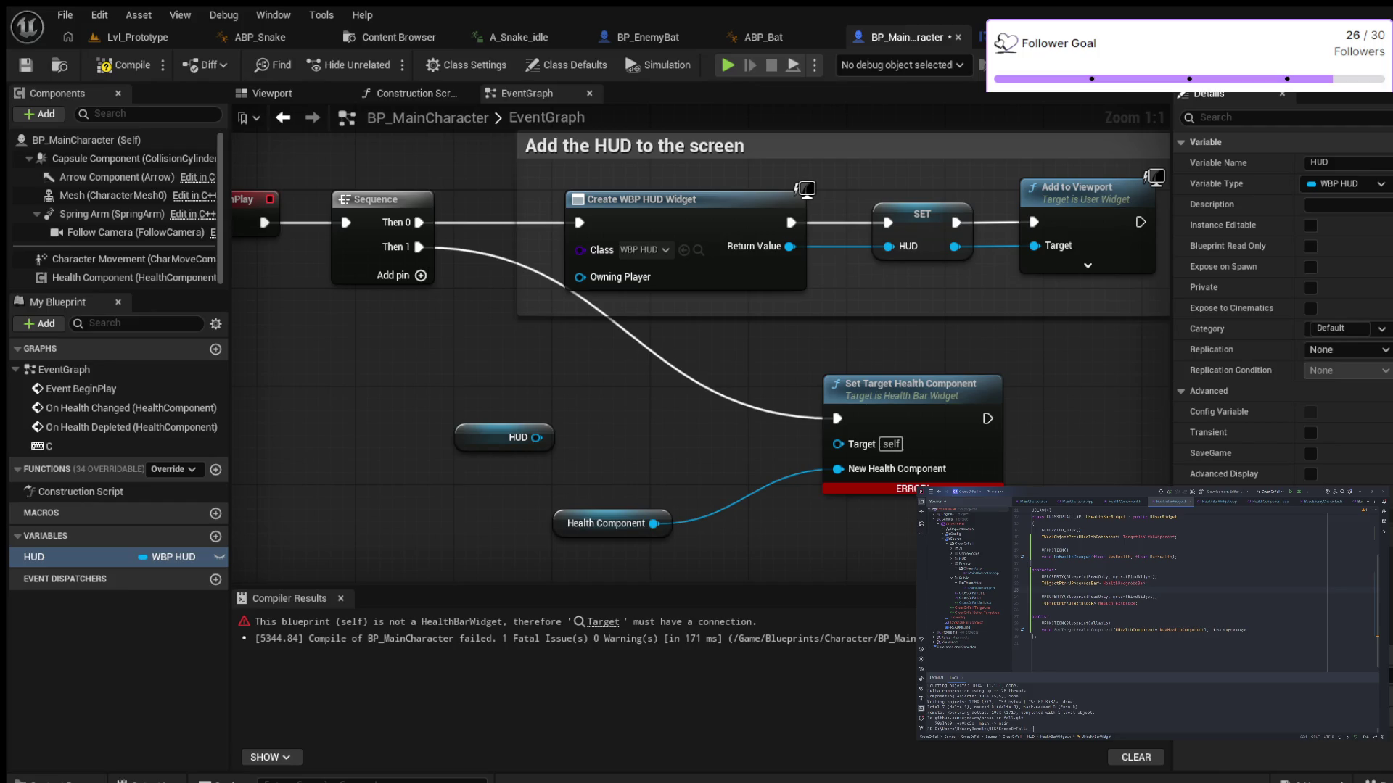
left_click_drag(537, 437, 838, 444)
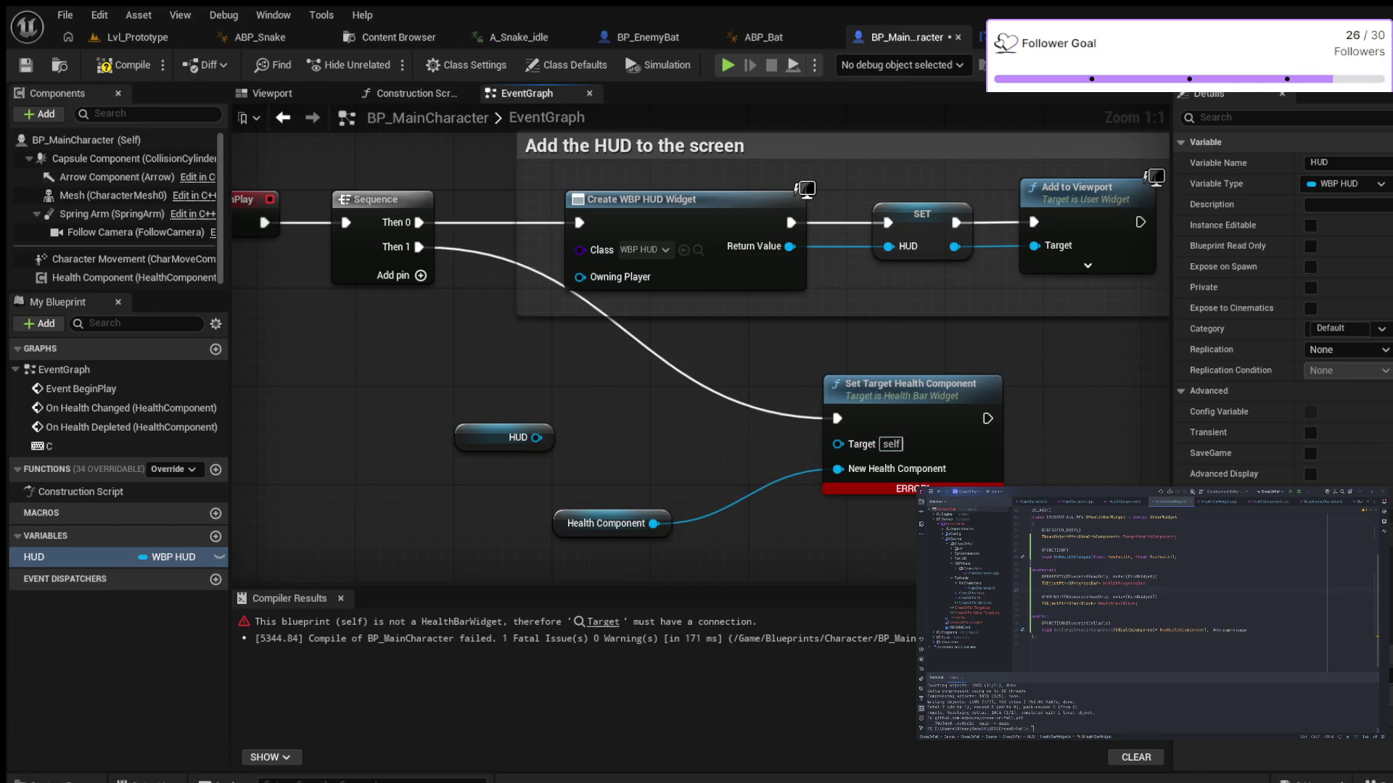
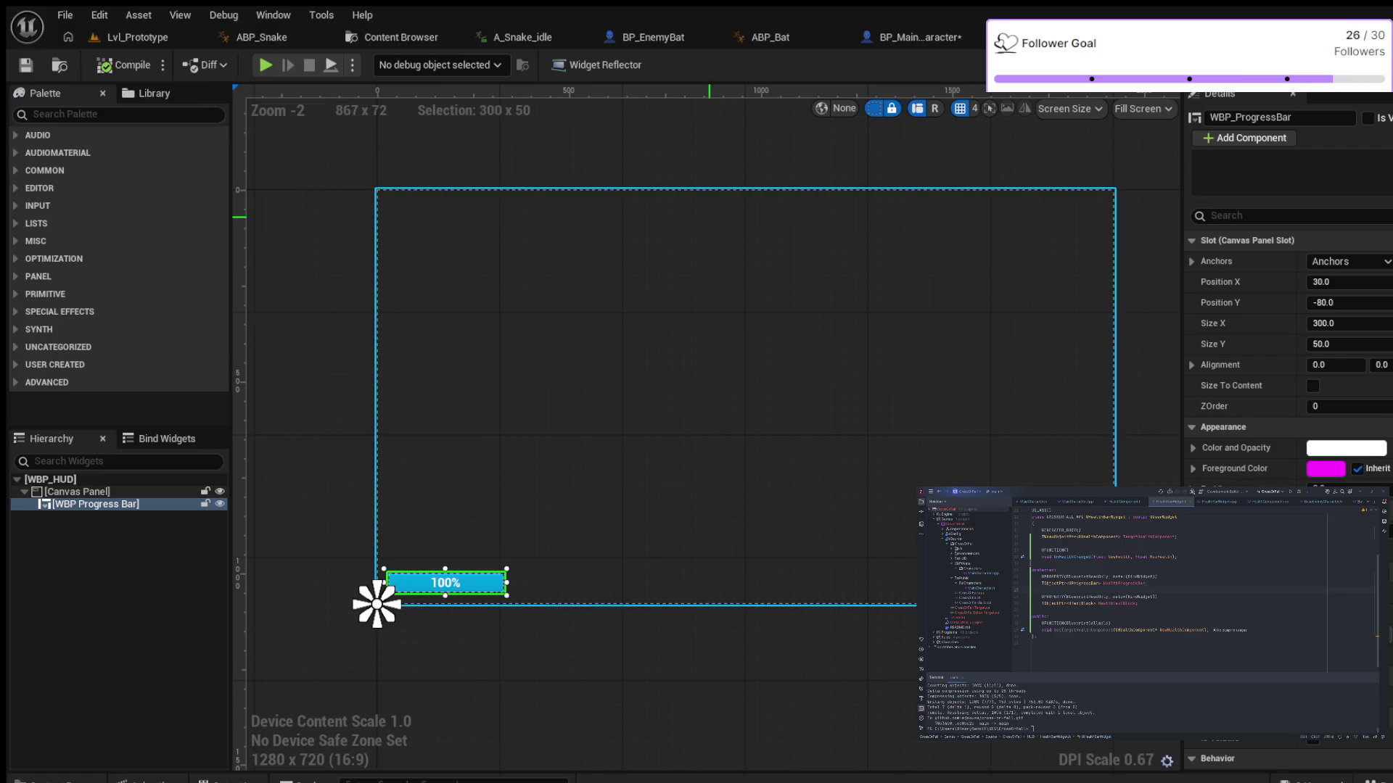
Switch to BP_MainCharacter's event graph and recompile it; compilation fails on a missing Target
left_click(916, 37)
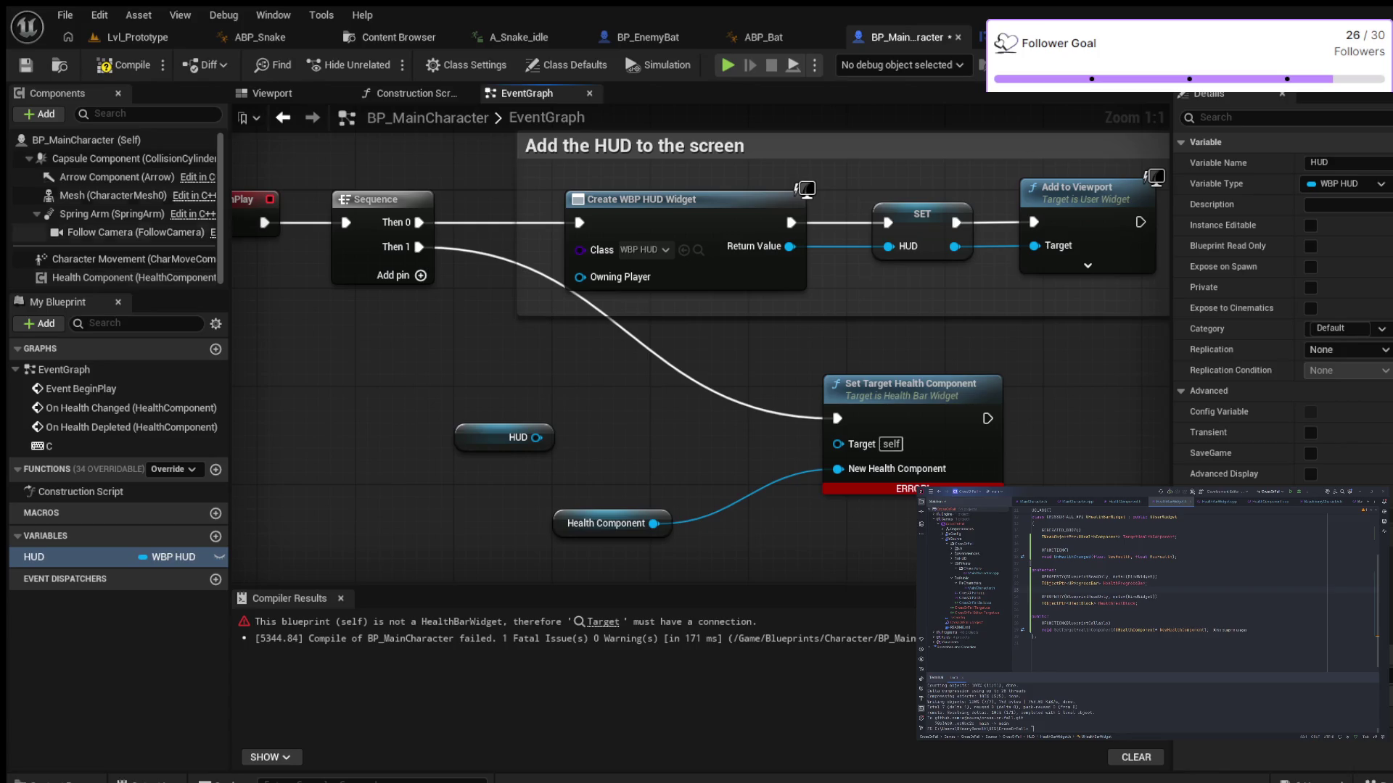
left_click(123, 65)
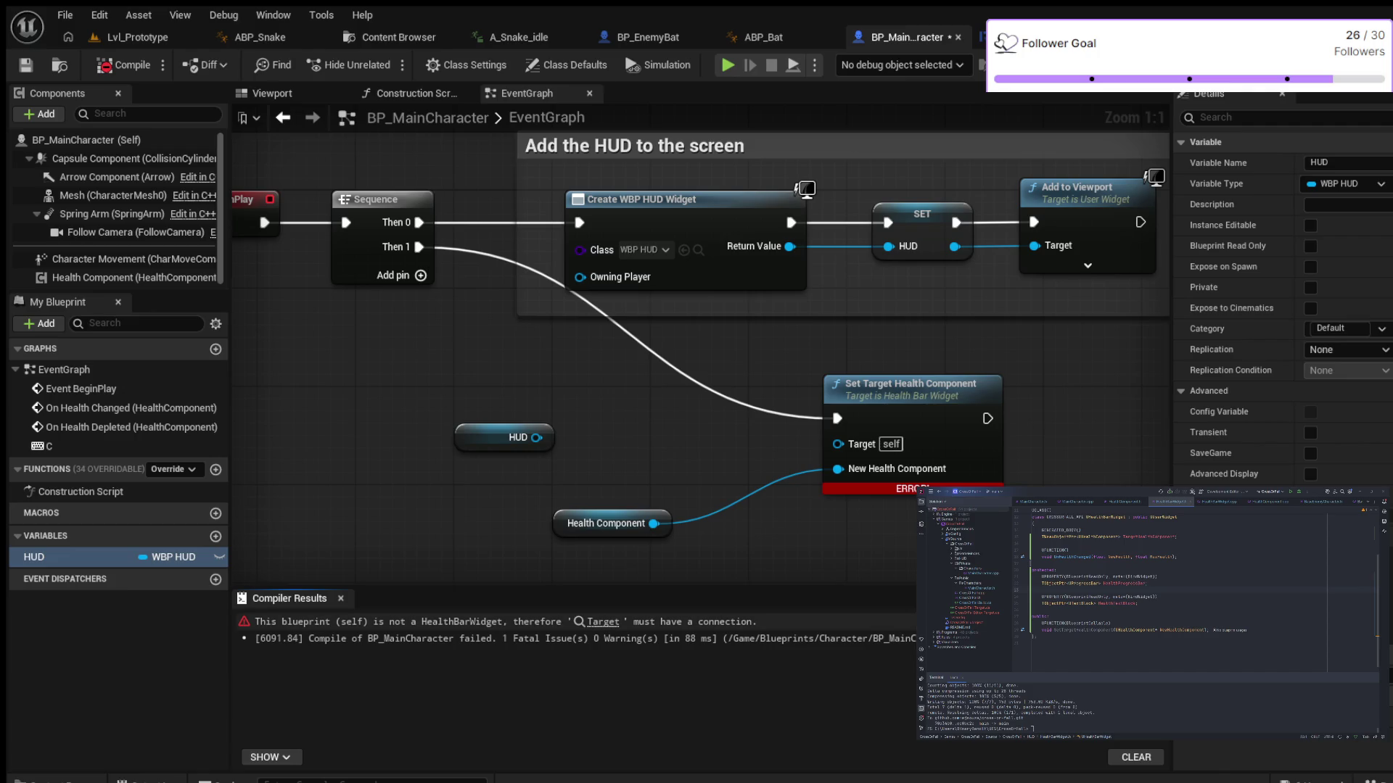
Drag a connection from the HUD reference toward Set Target Health Component
left_click_drag(537, 437, 624, 427)
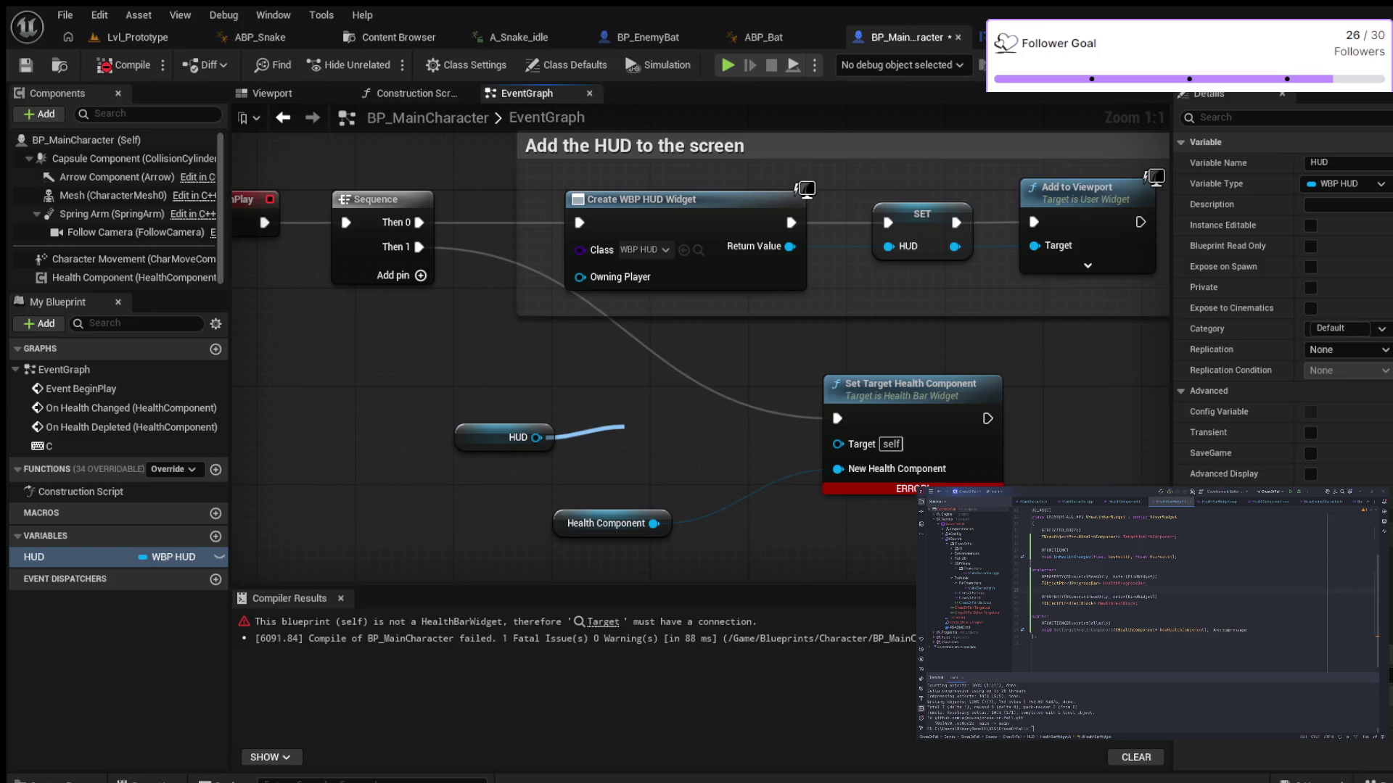
left_click_drag(624, 426, 537, 437)
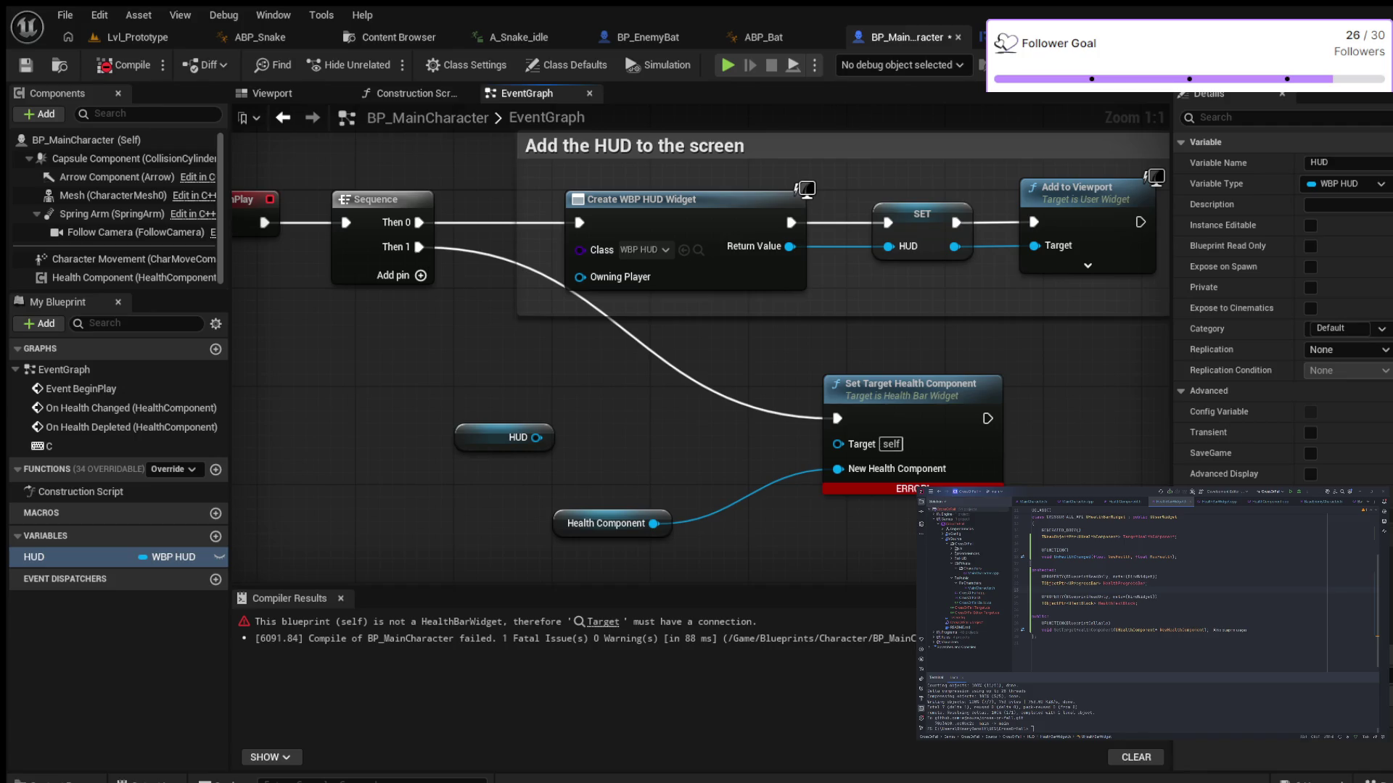
left_click_drag(537, 437, 616, 404)
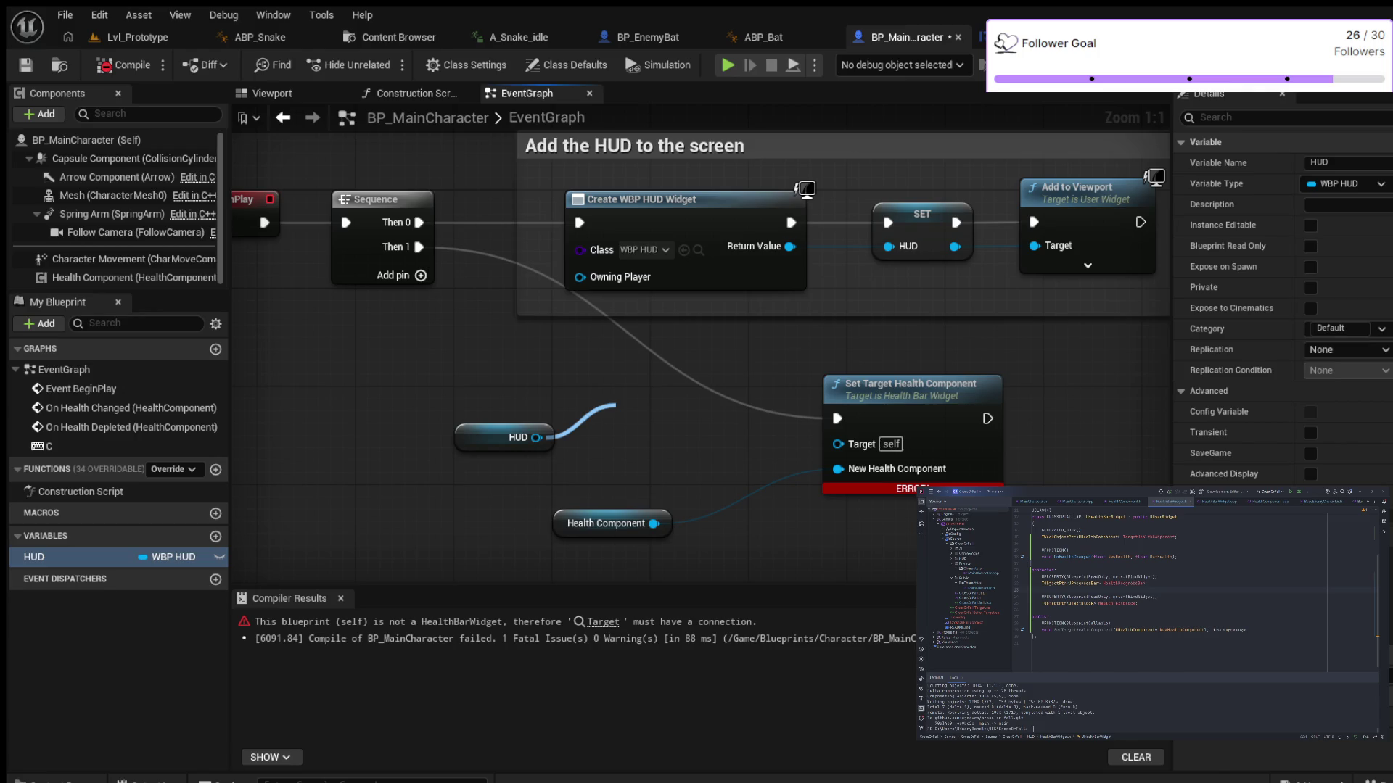
left_click_drag(616, 404, 616, 404)
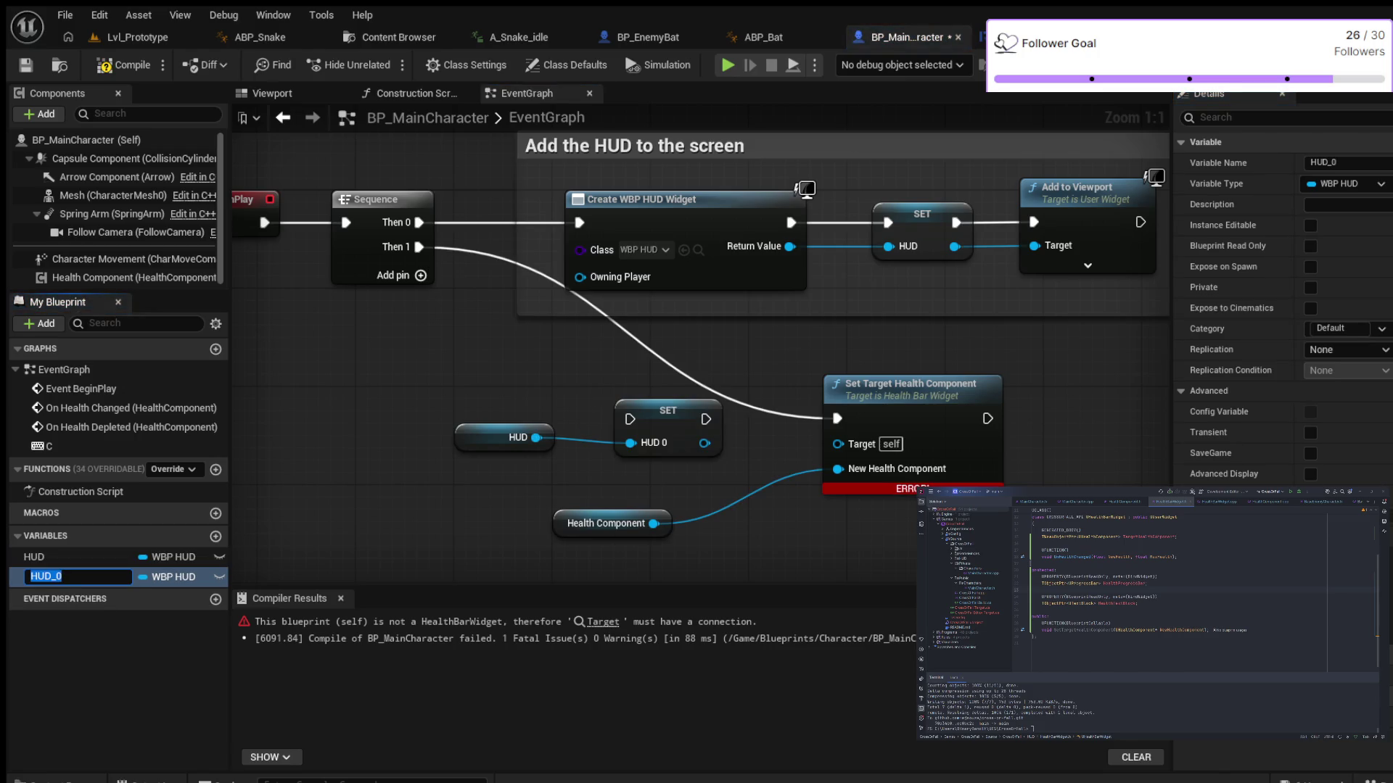
key("Return")
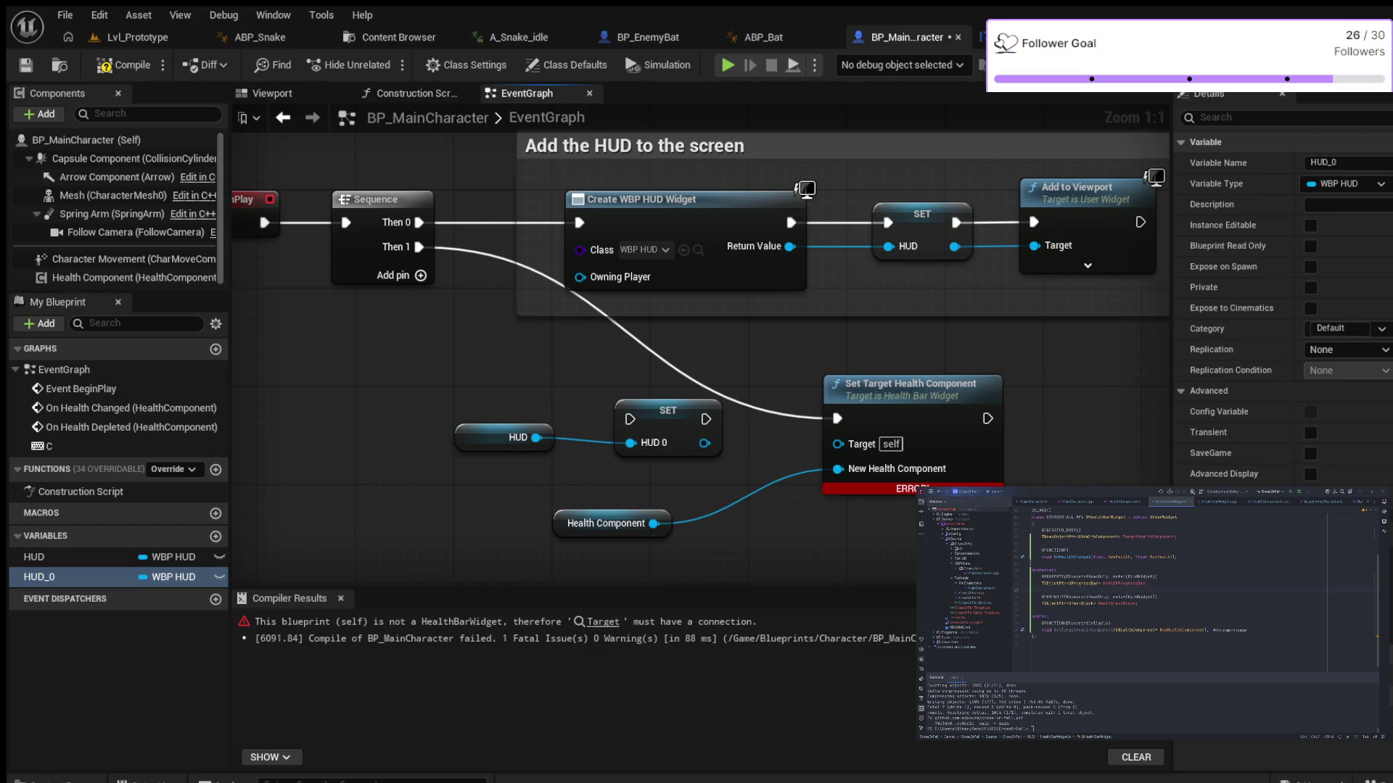
key("Delete")
left_click_drag(536, 437, 835, 444)
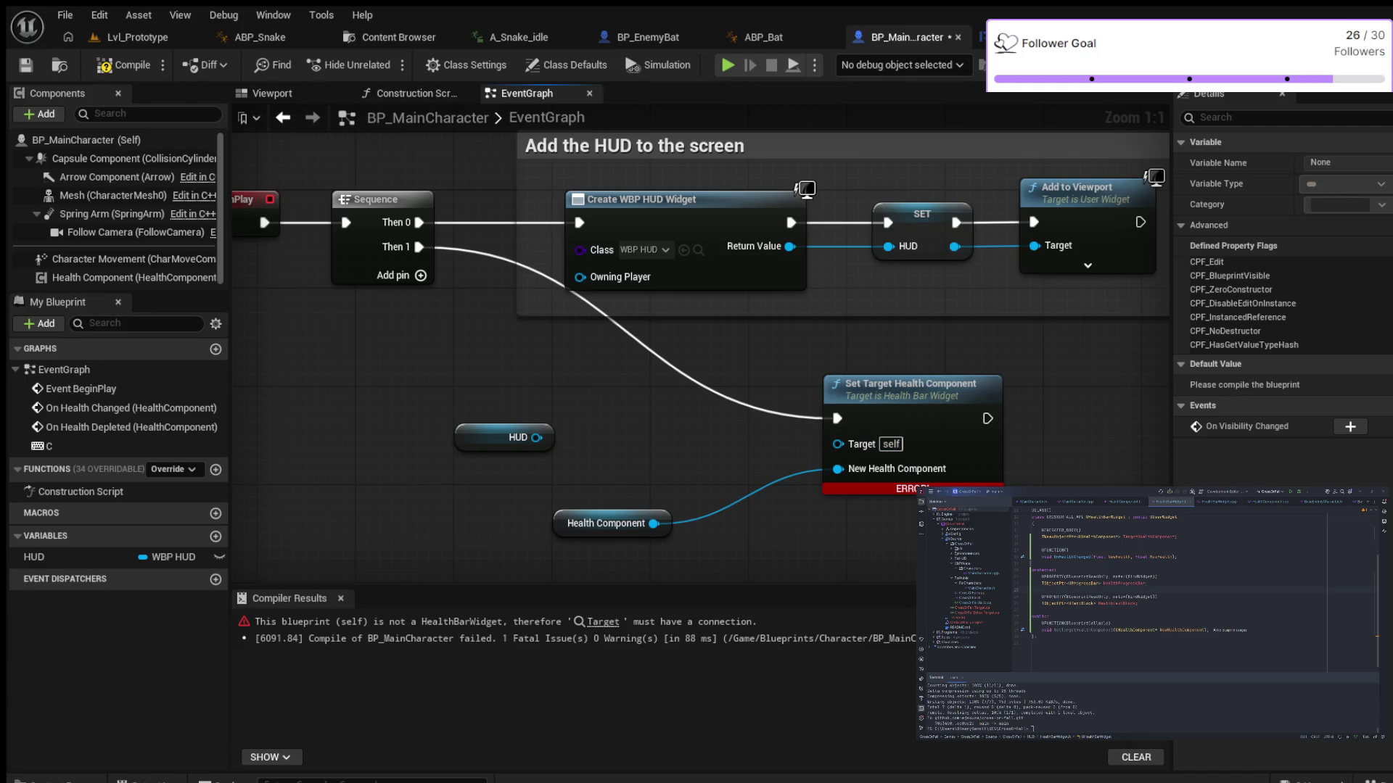
left_click(508, 438)
left_click(907, 388)
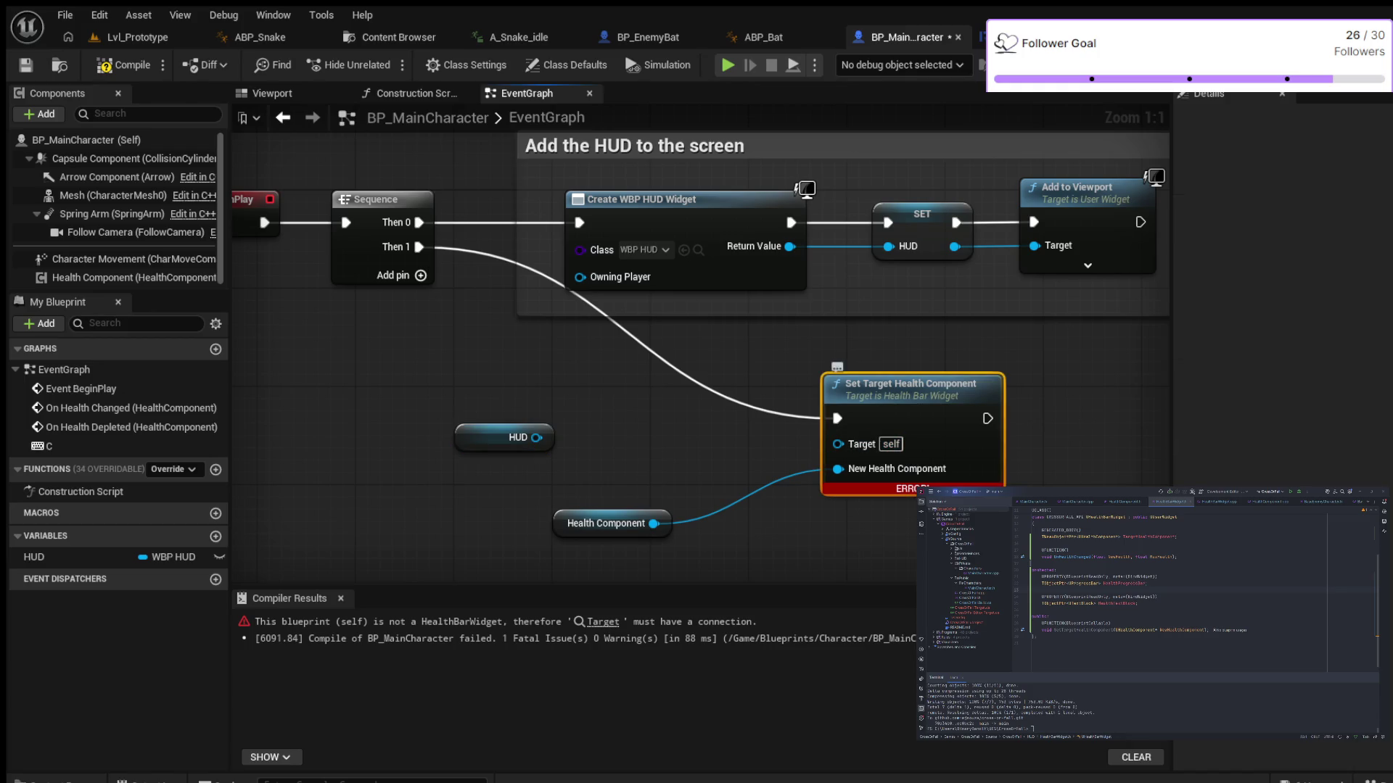
Select the HUD getter and expand, then collapse, its Advanced details to check the default value
left_click(508, 437)
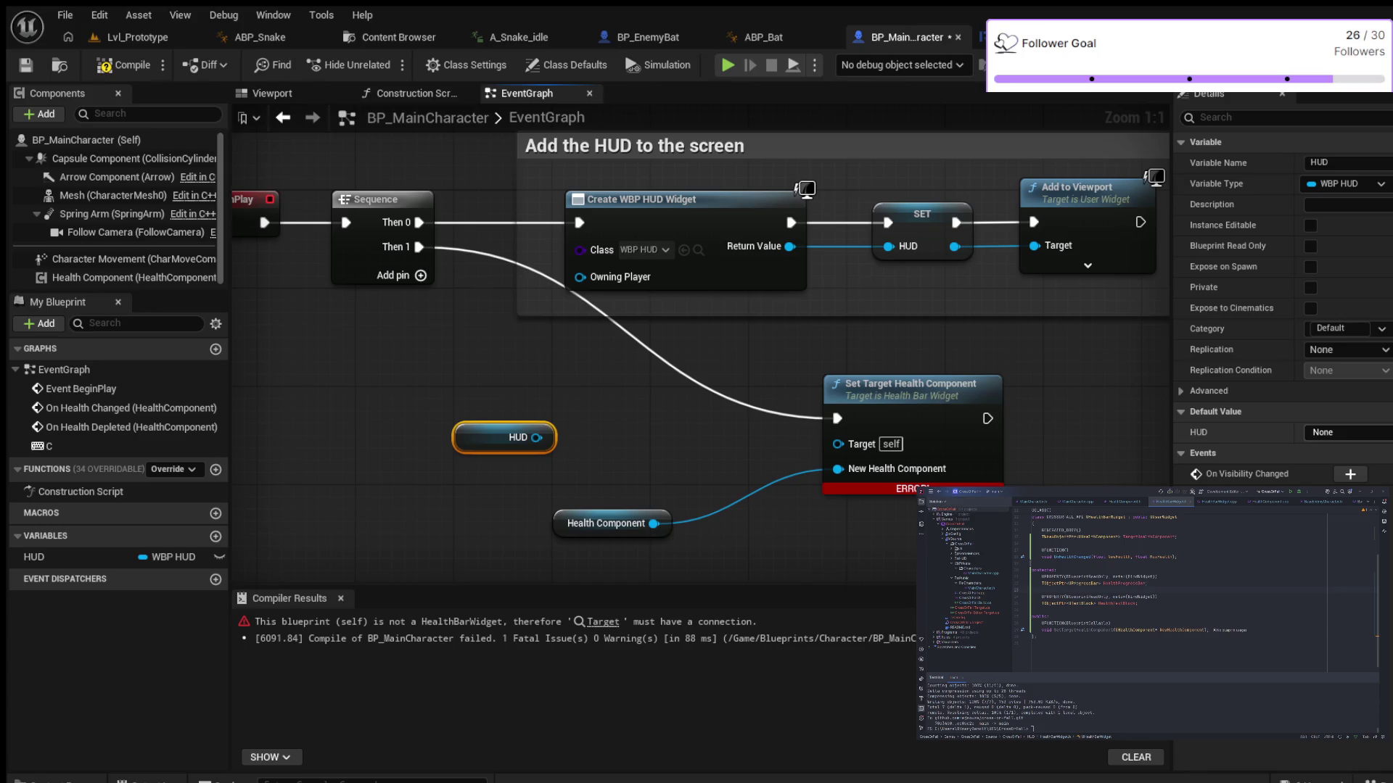
left_click(1209, 391)
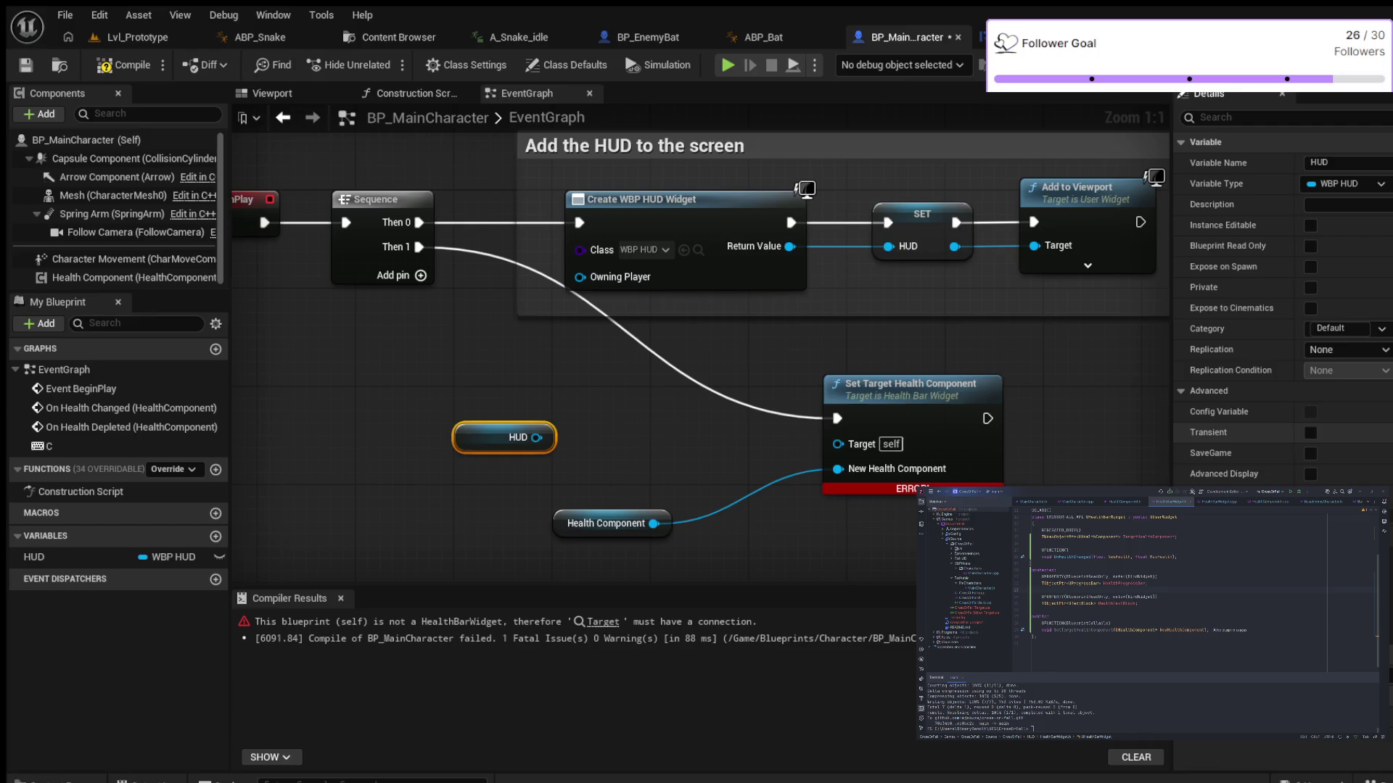
left_click(1208, 391)
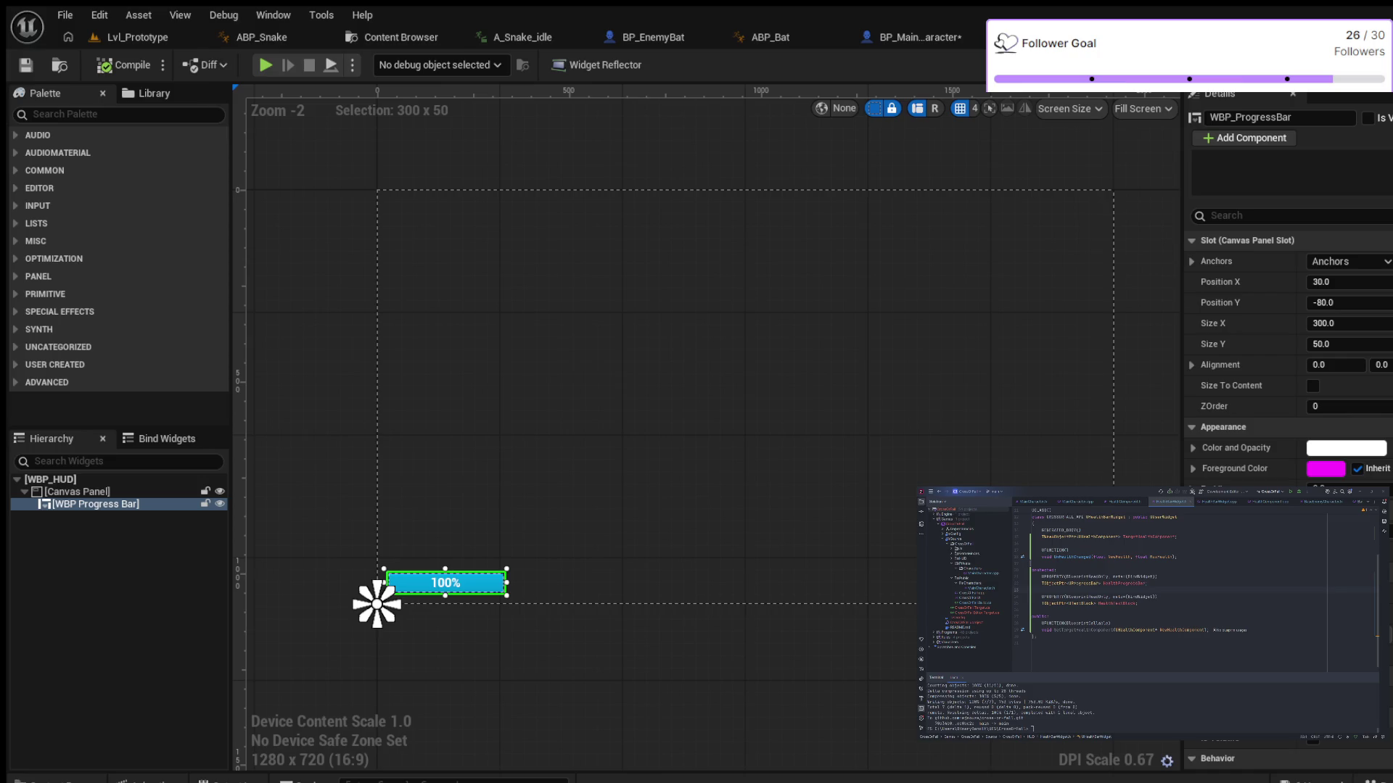
Browse WBP_HUD's widget hierarchy, the widget Library and the bindable widgets list
left_click(77, 492)
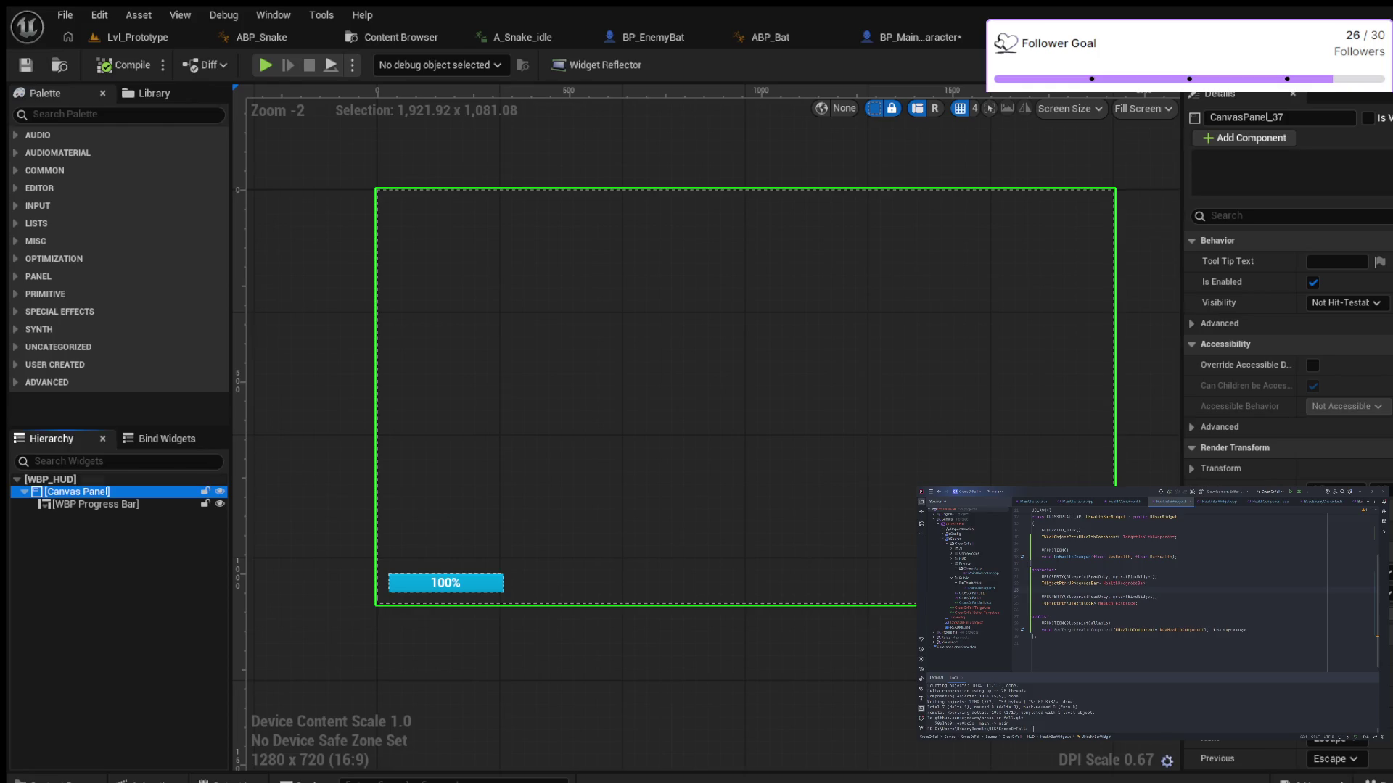
left_click(51, 479)
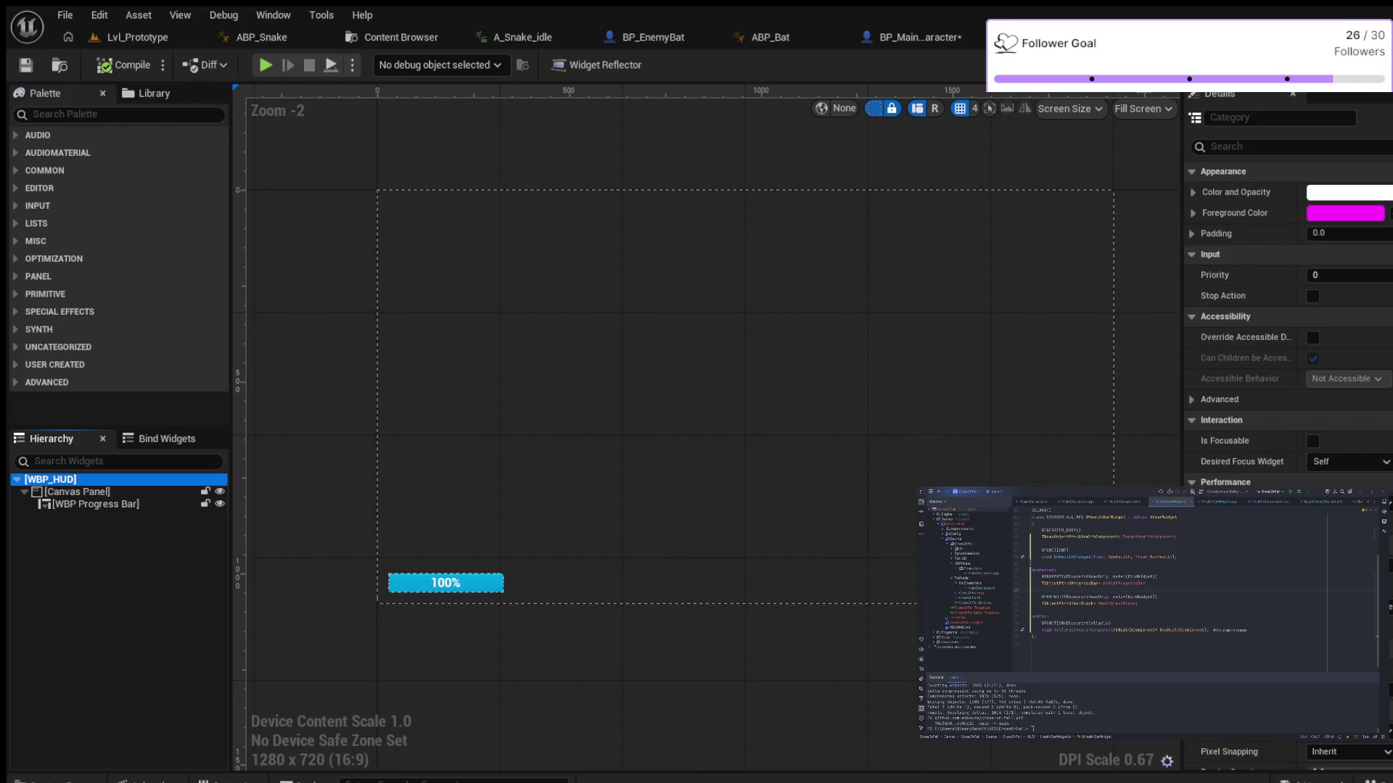
left_click(148, 93)
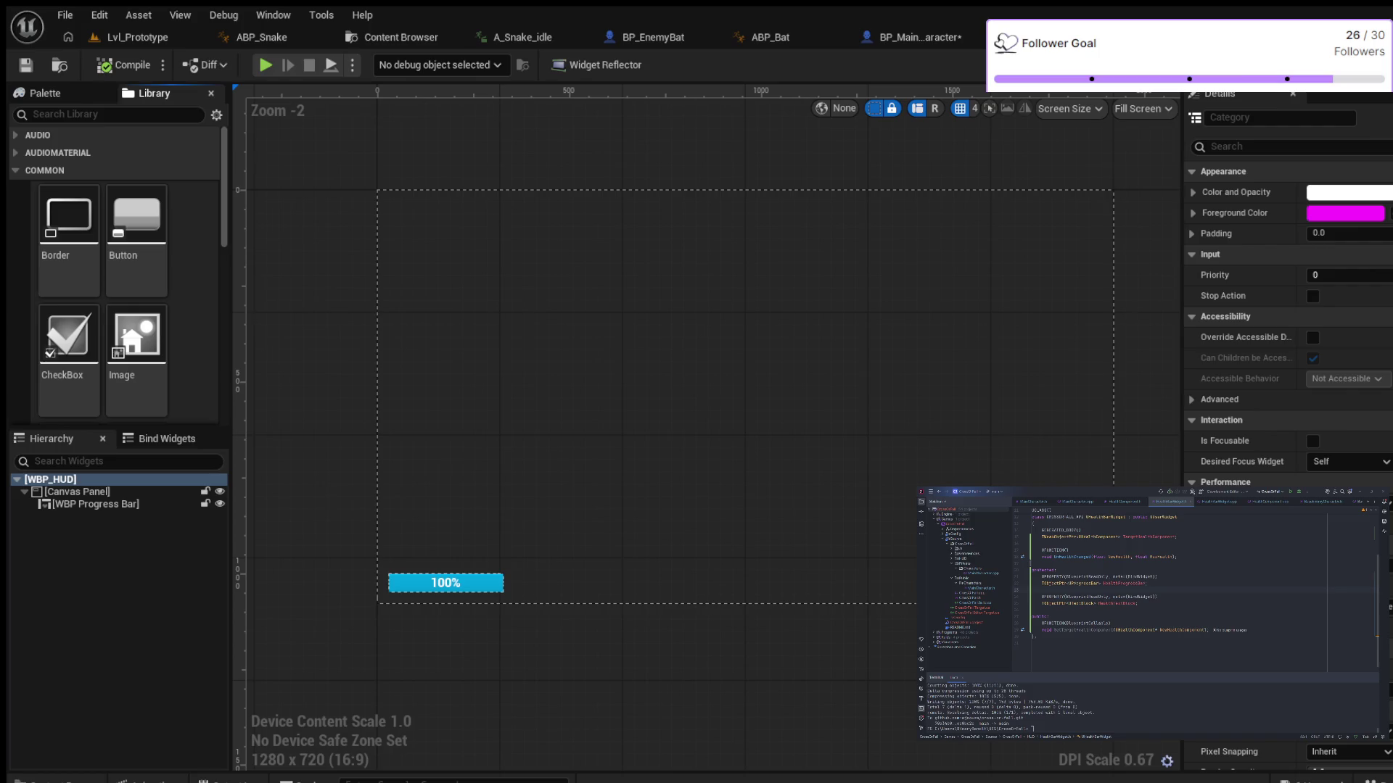
scroll(137, 247, "down", 3)
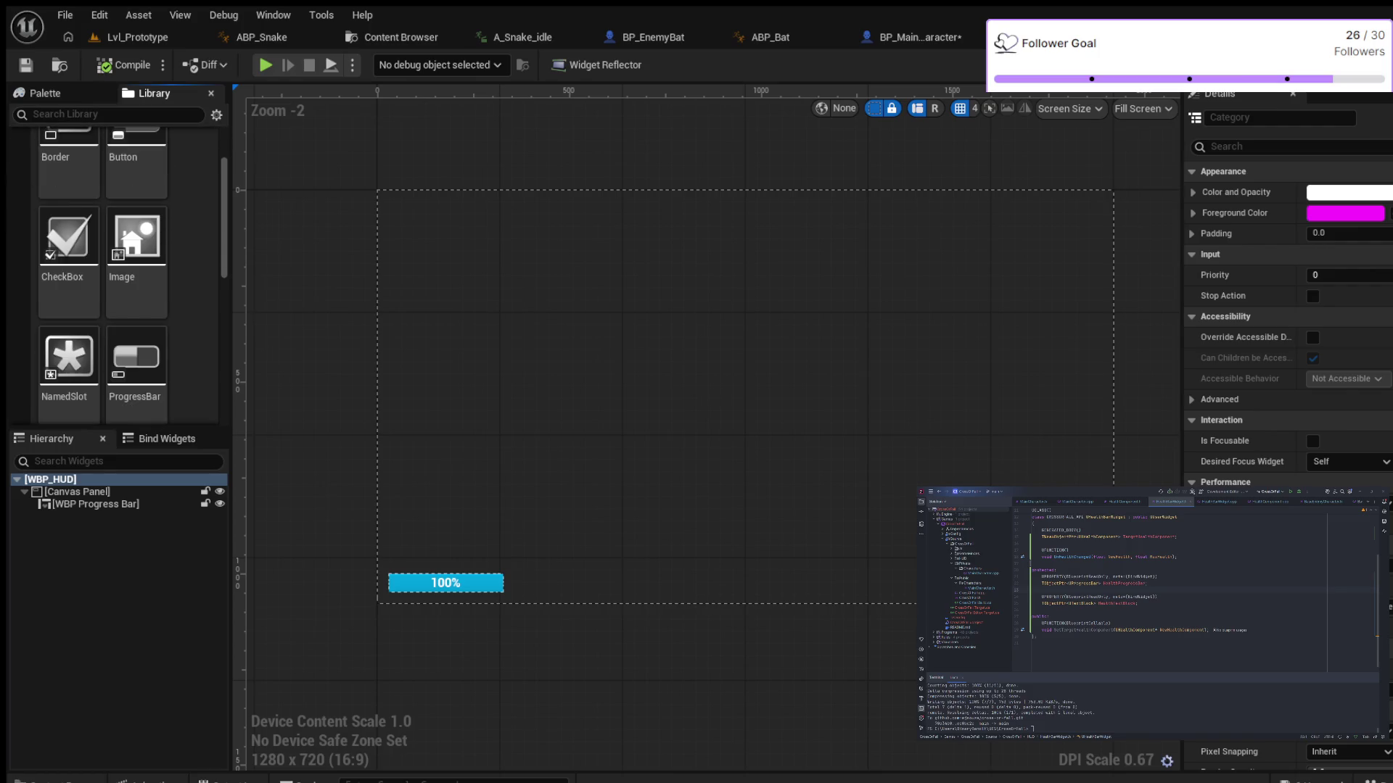
scroll(116, 275, "down", 10)
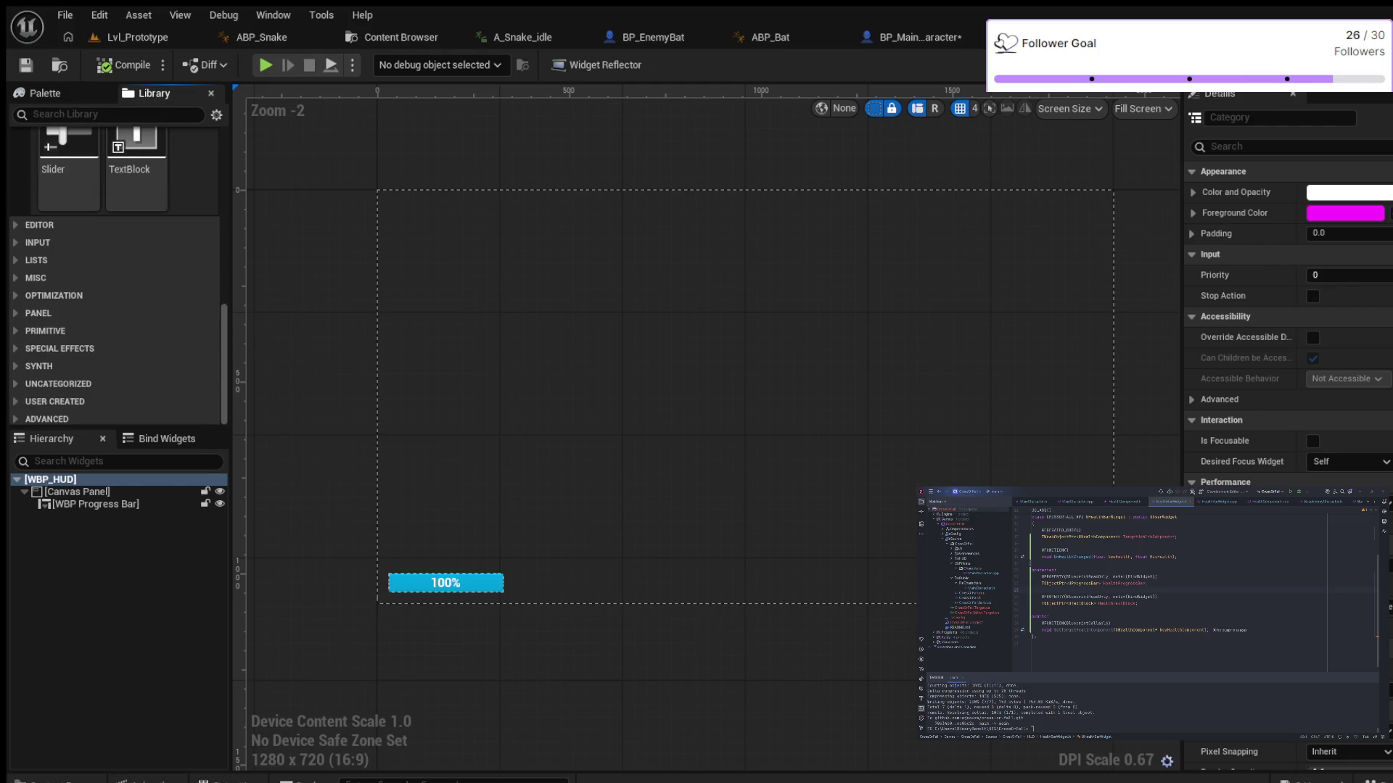
scroll(116, 290, "down", 1)
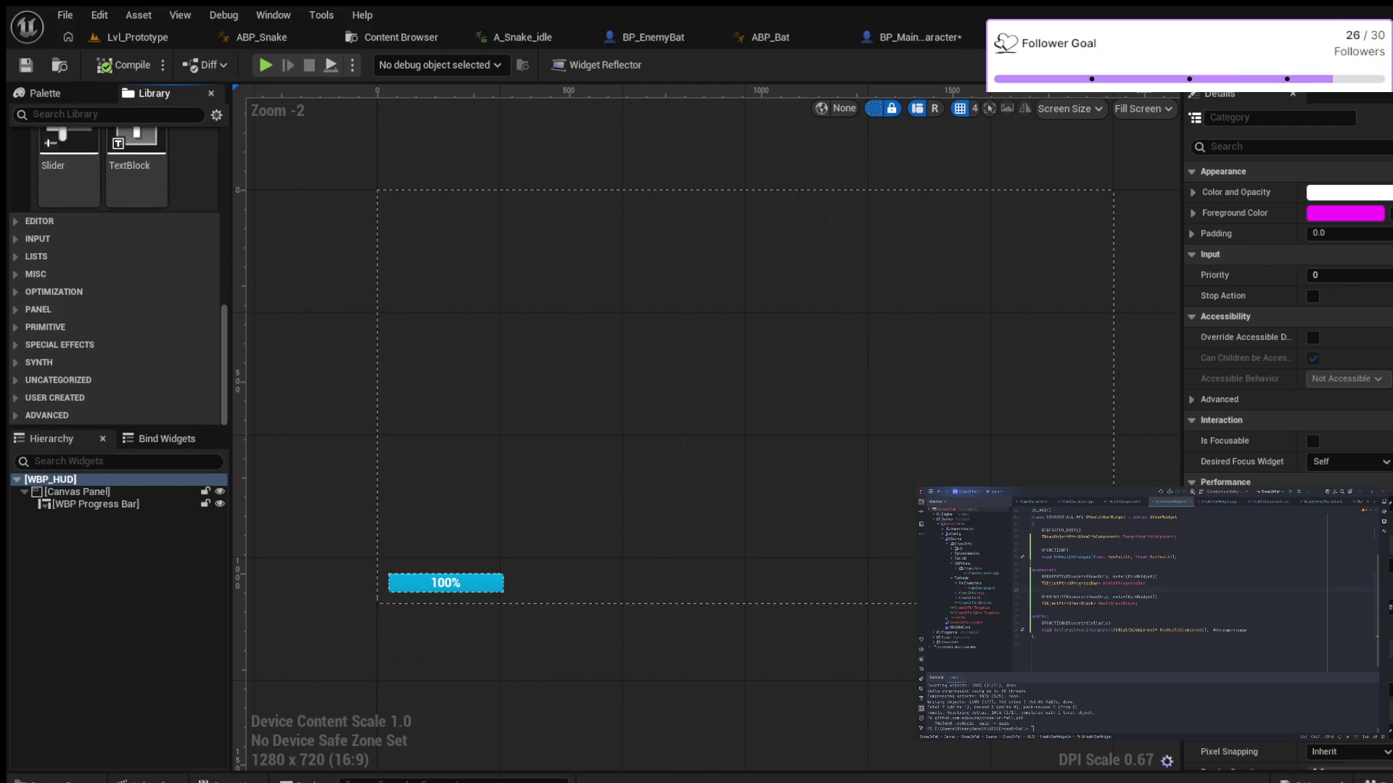
left_click(163, 439)
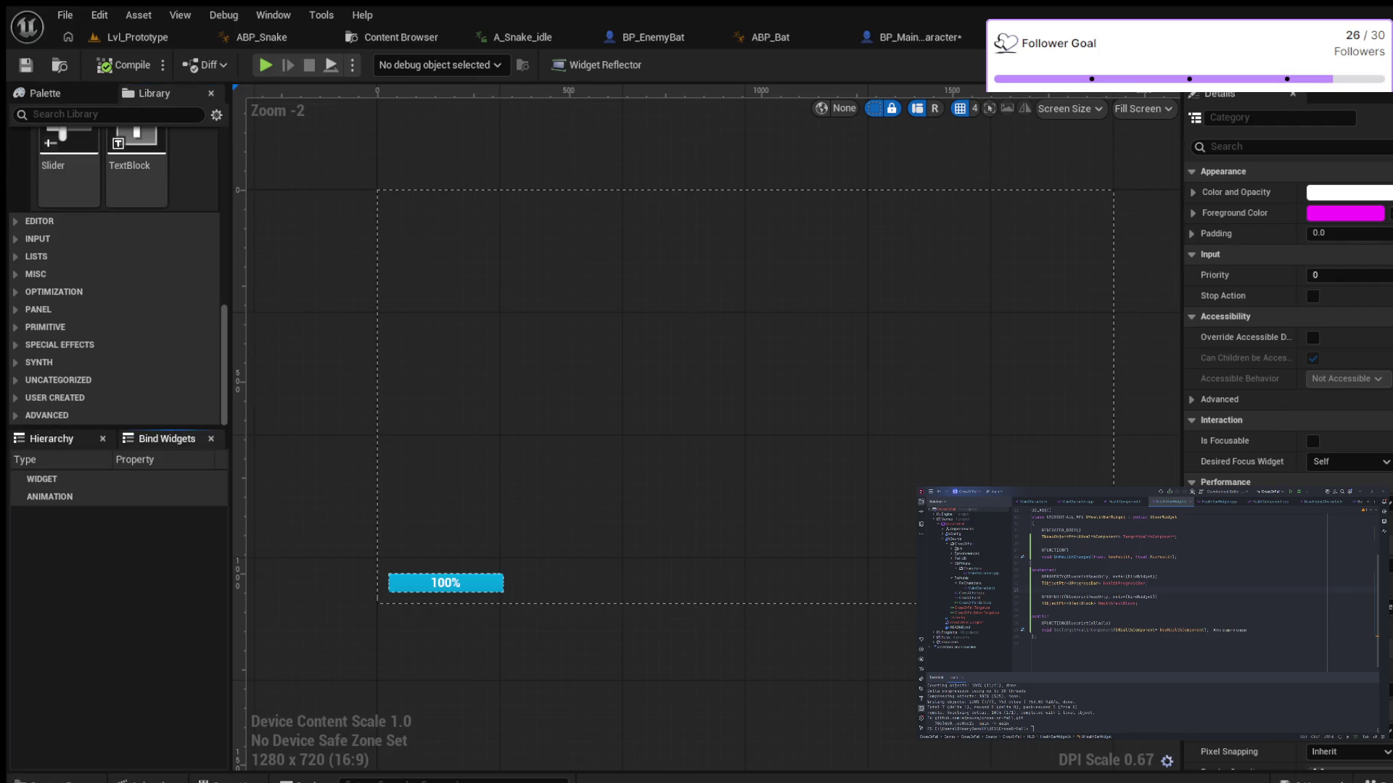
left_click(51, 438)
Mark the progress bar as a variable, compile WBP_HUD, and return to BP_MainCharacter
left_click(94, 504)
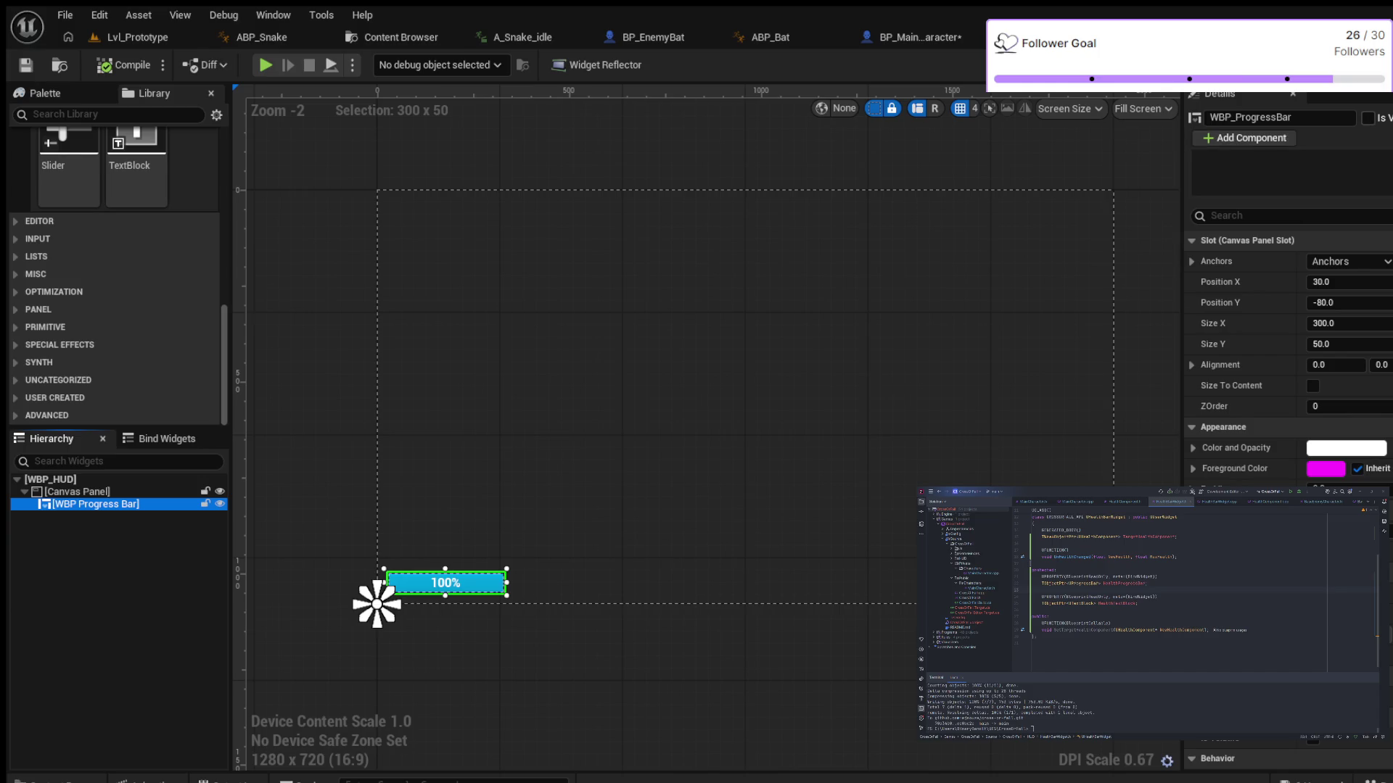
left_click(1368, 118)
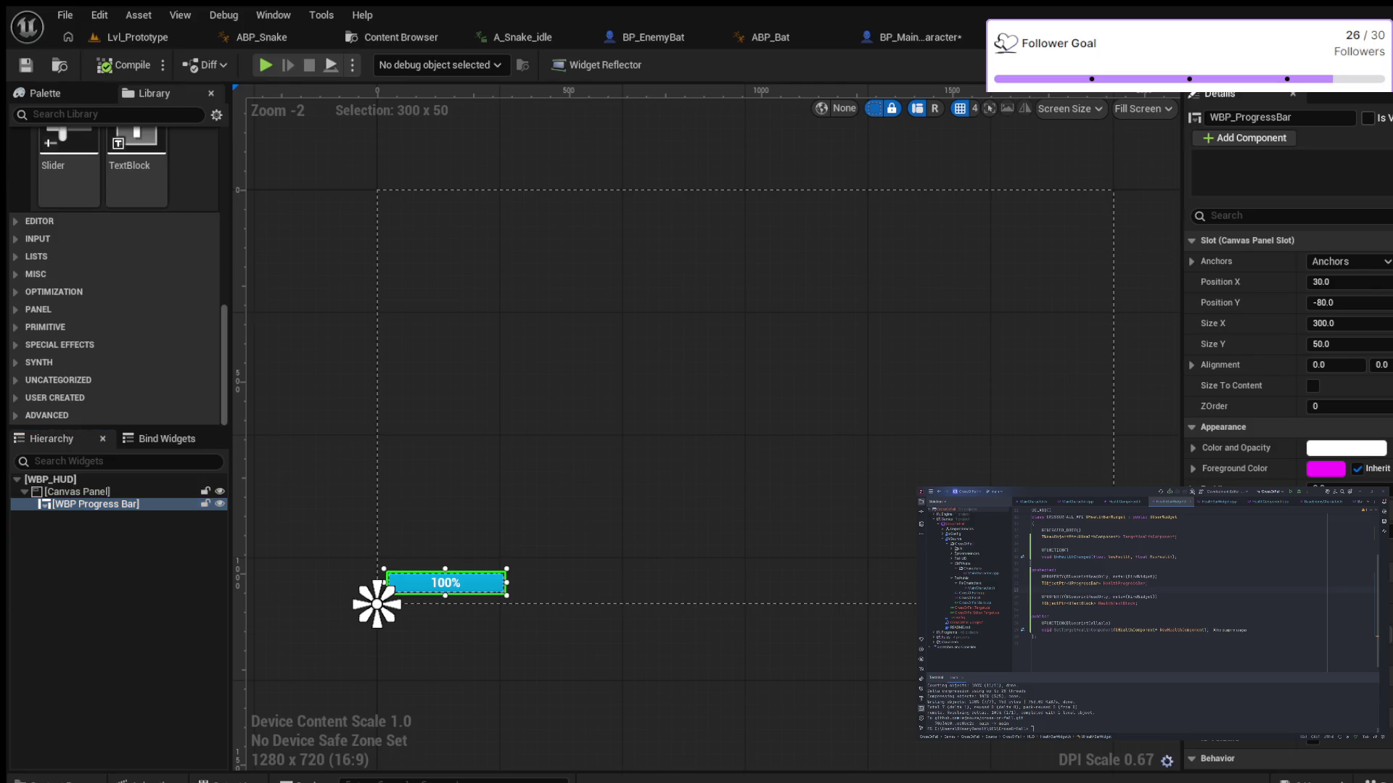
left_click(123, 65)
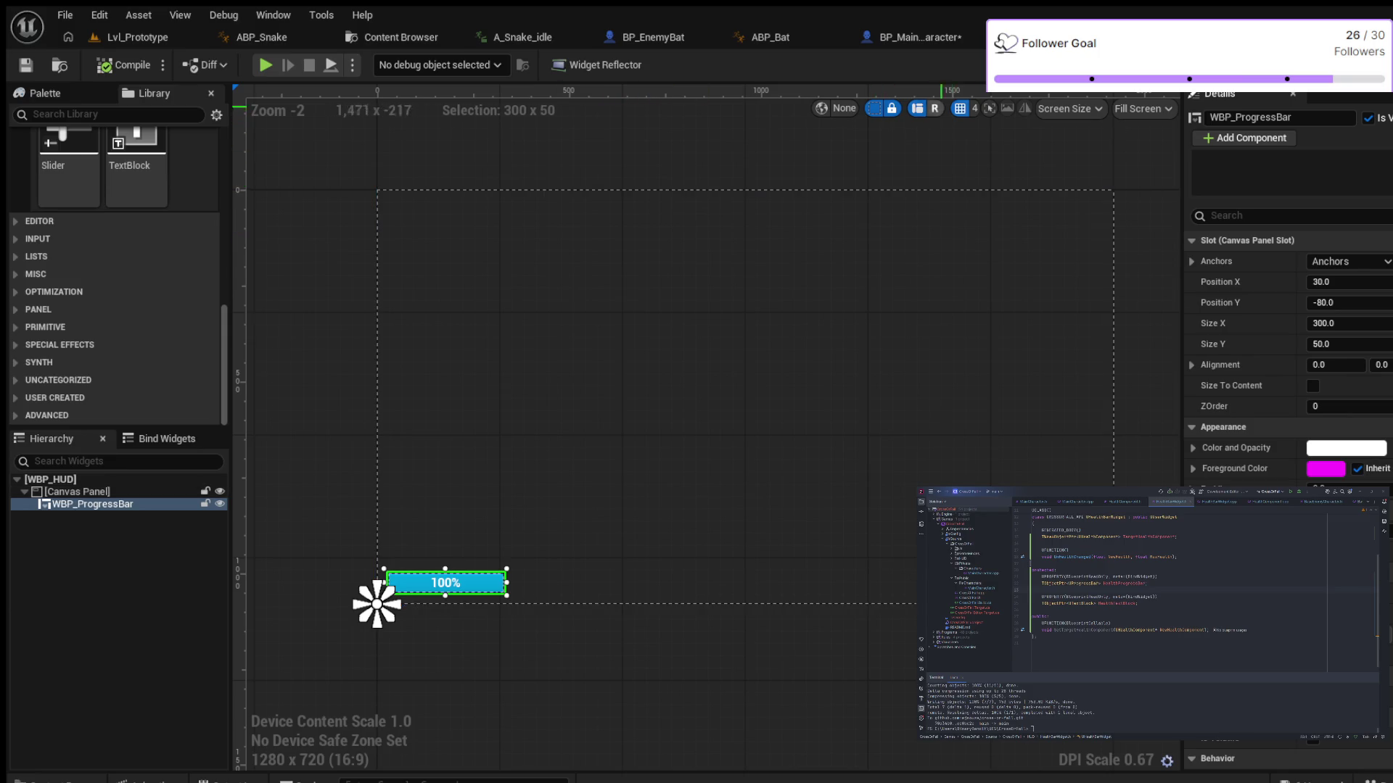
left_click(919, 37)
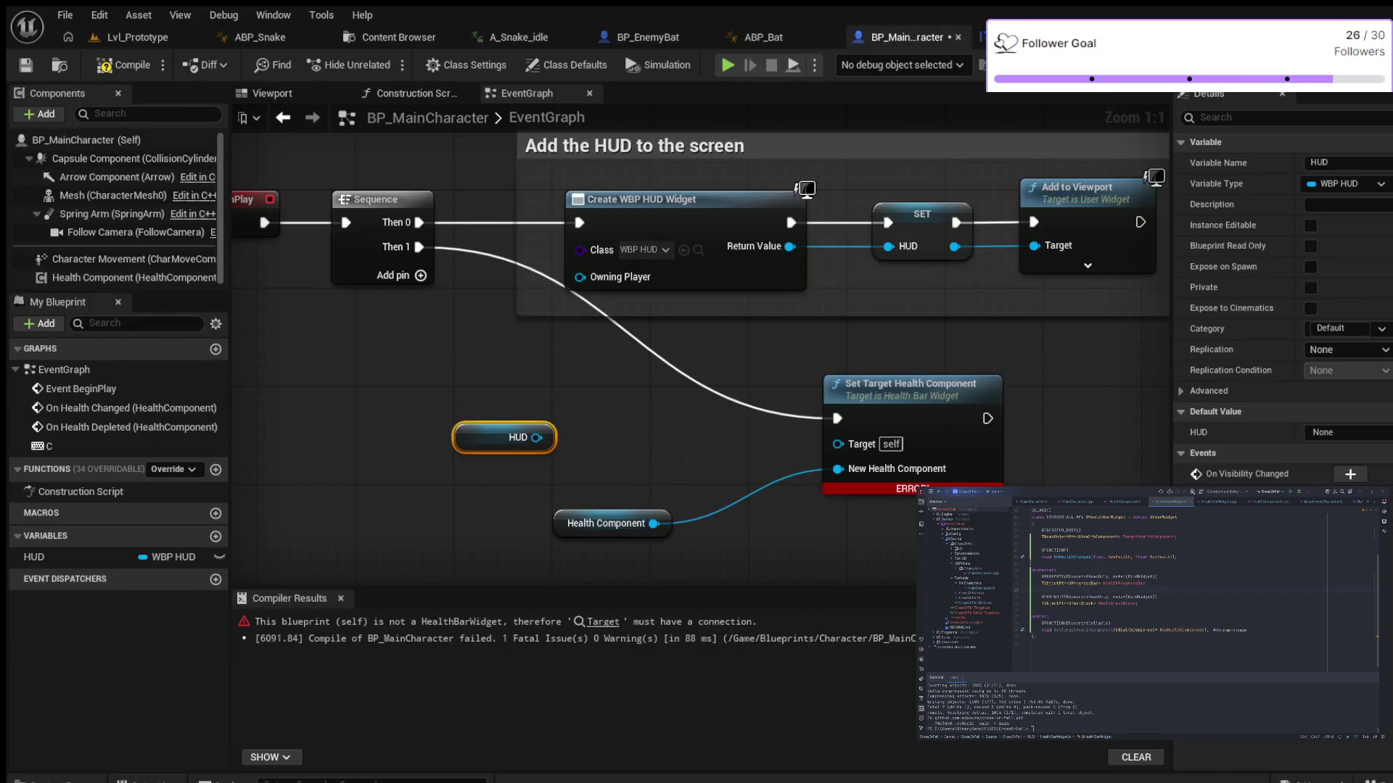
Wire HUD's WBP Progress Bar into Set Target Health Component's Target, compile, and save
left_click_drag(536, 438, 604, 435)
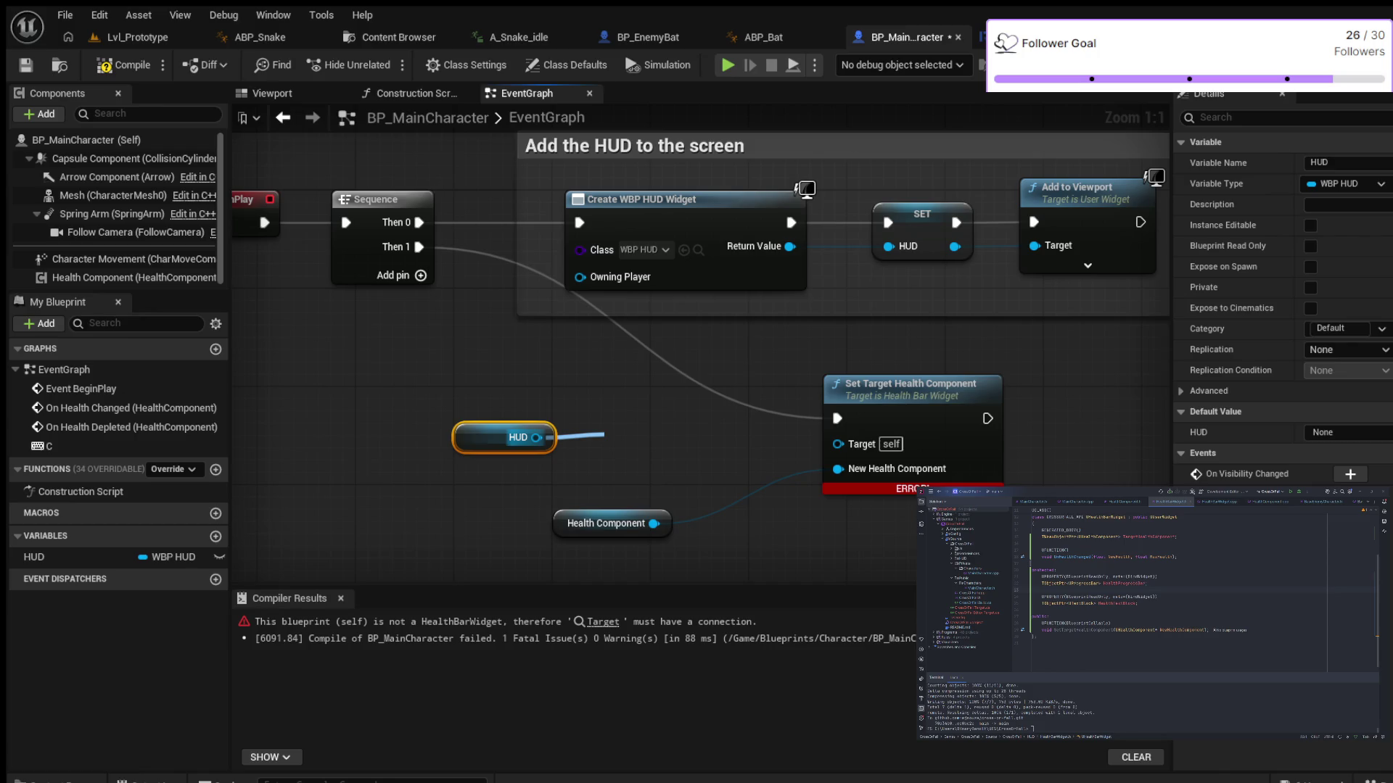
left_click_drag(605, 434, 604, 434)
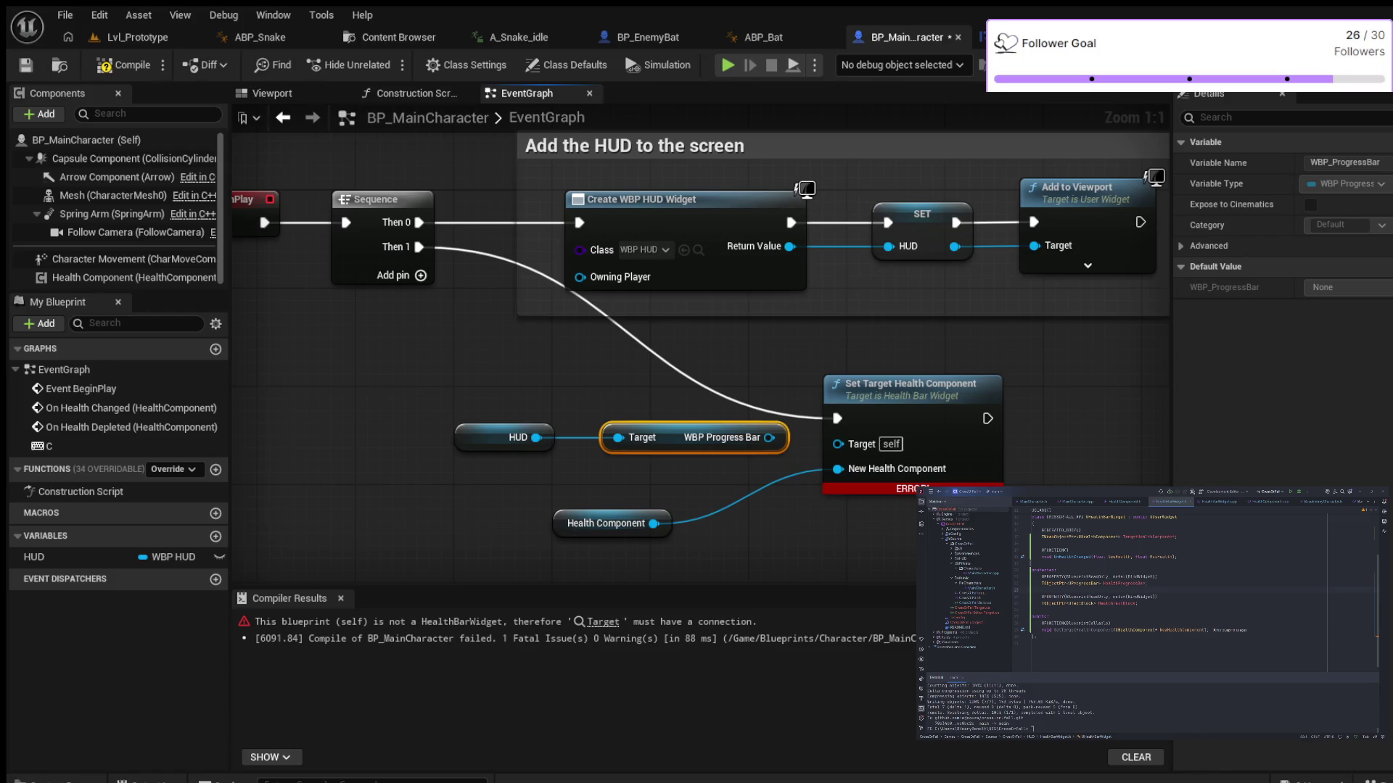
left_click_drag(769, 437, 838, 443)
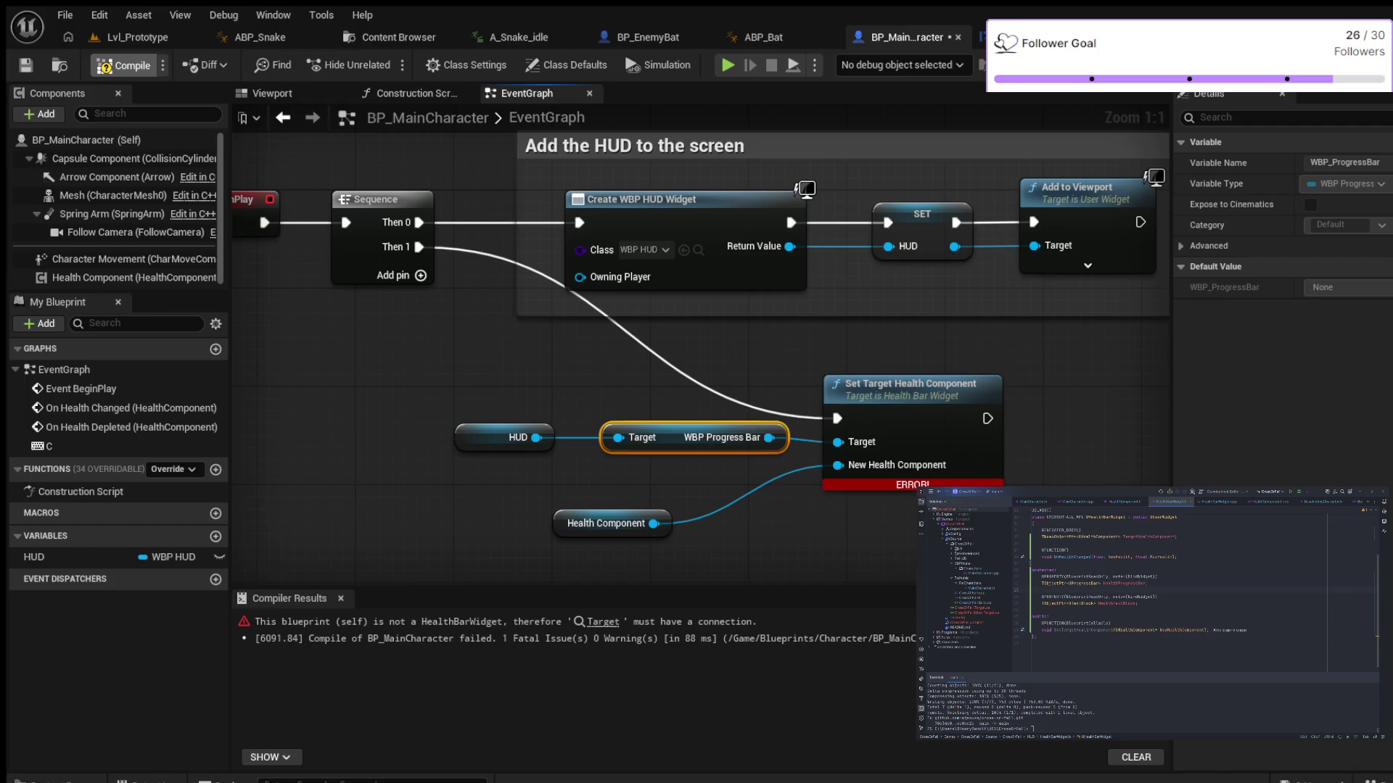
left_click(124, 65)
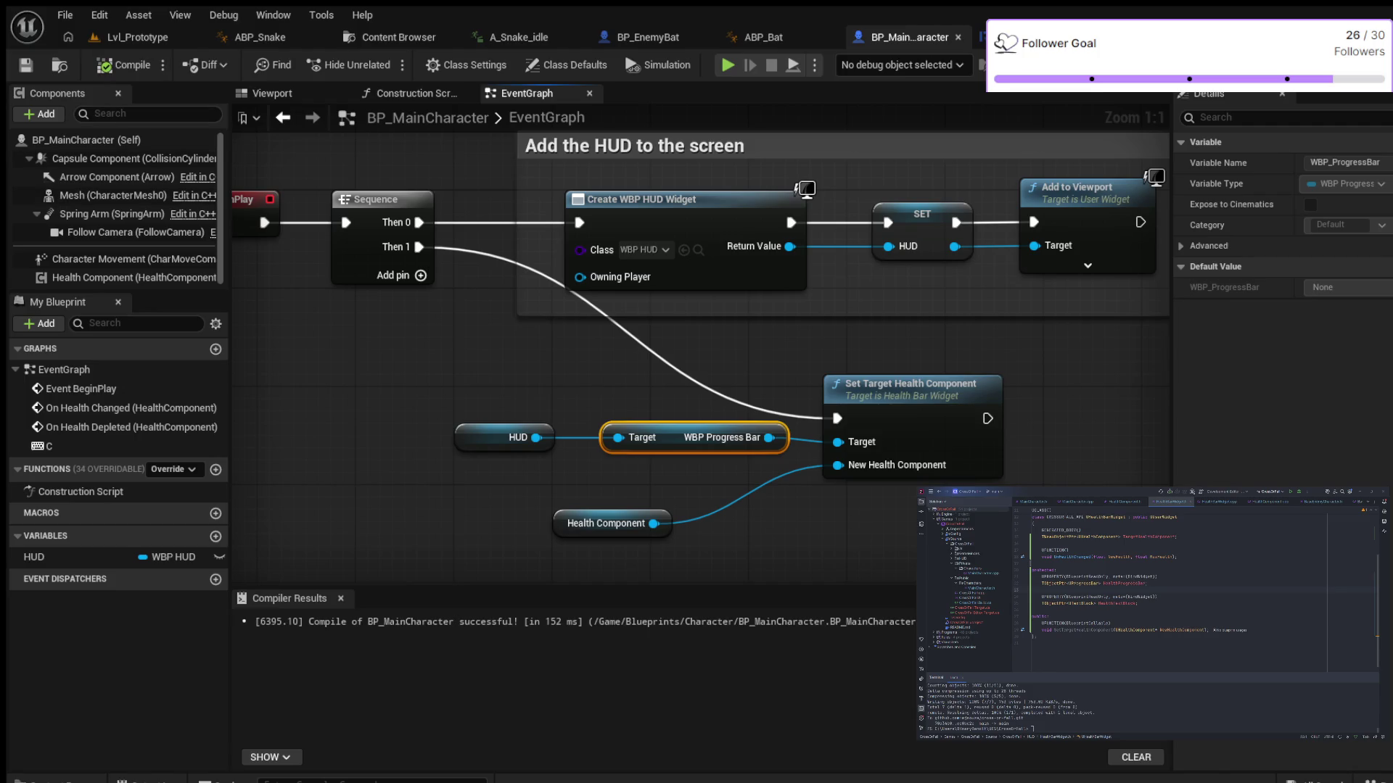
left_click_drag(907, 385, 955, 385)
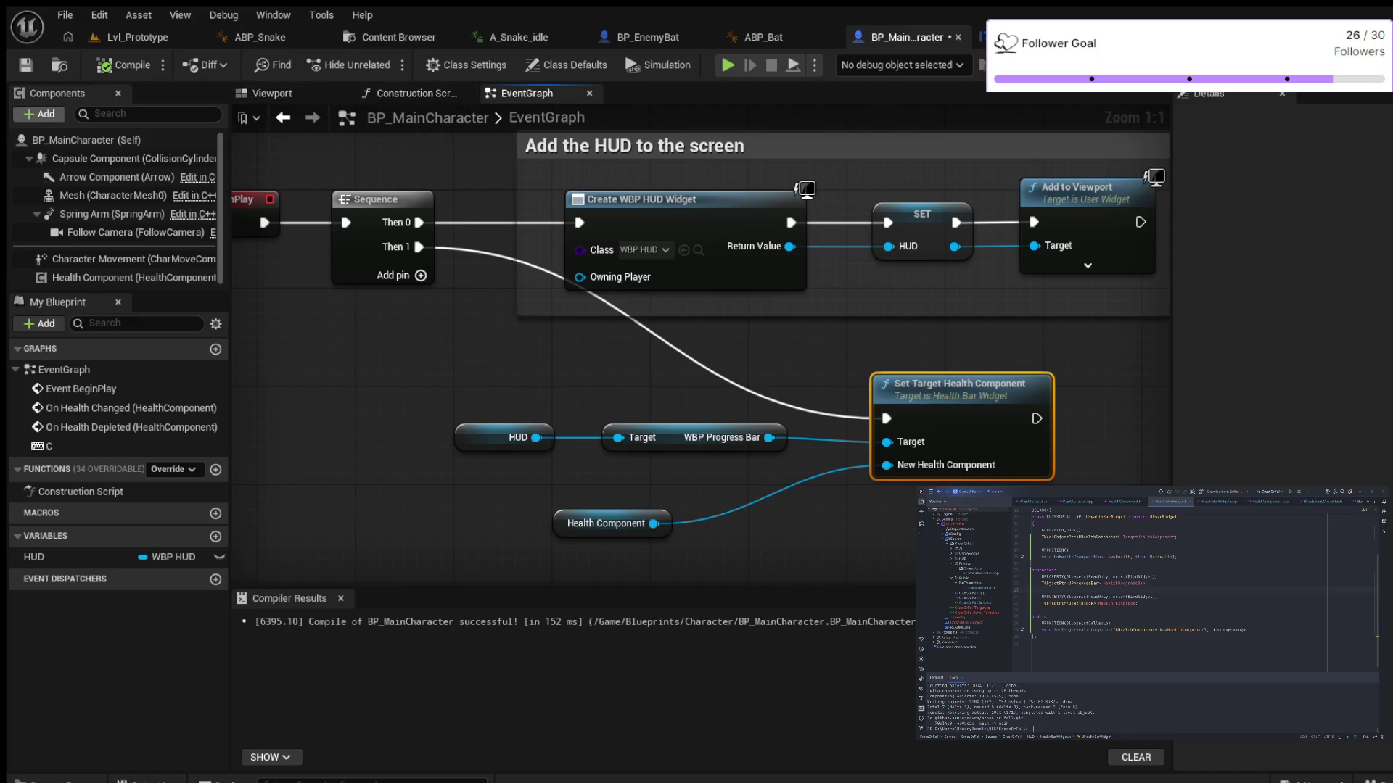
key("ctrl+s")
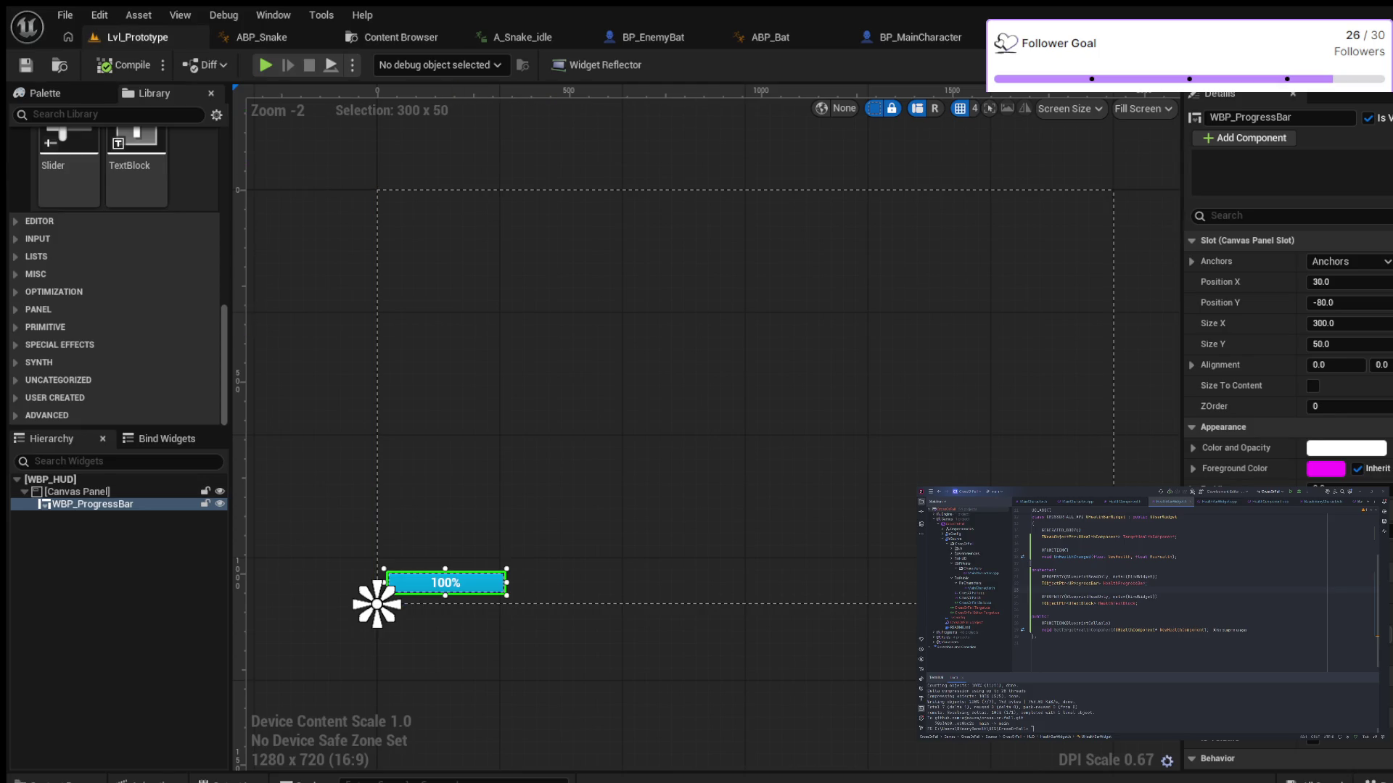
Play Lvl_Prototype in the editor and walk toward the enemies until health drops to 80%
left_click(137, 37)
key("alt+p")
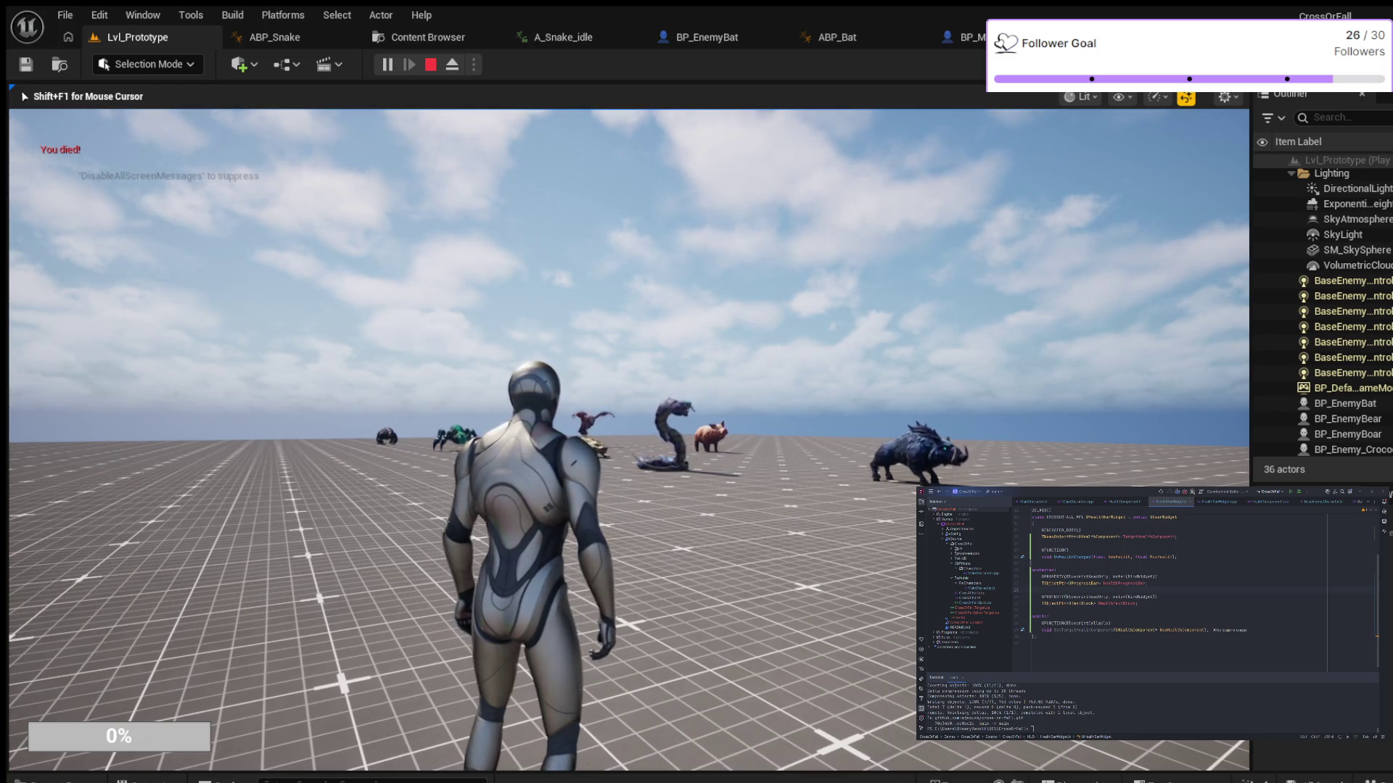
key("Escape")
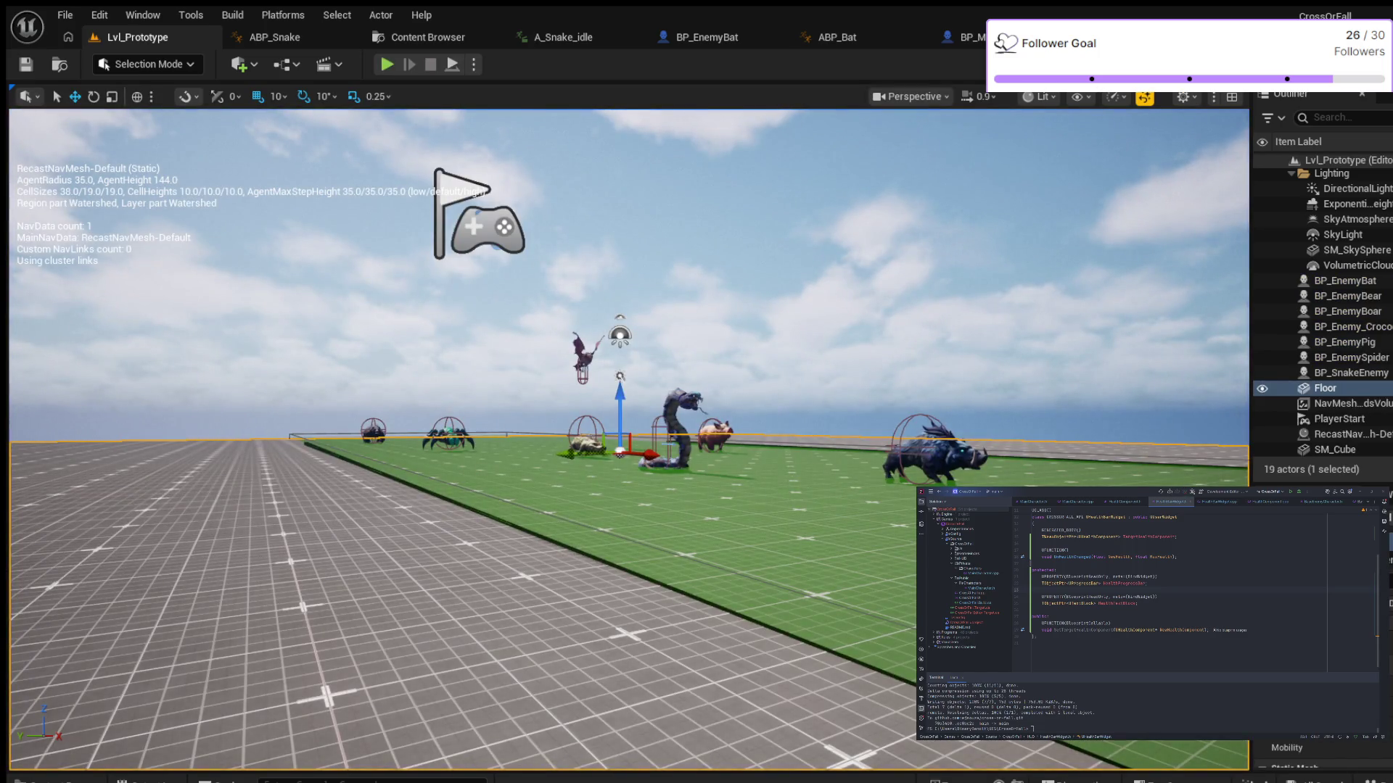
key("alt+p")
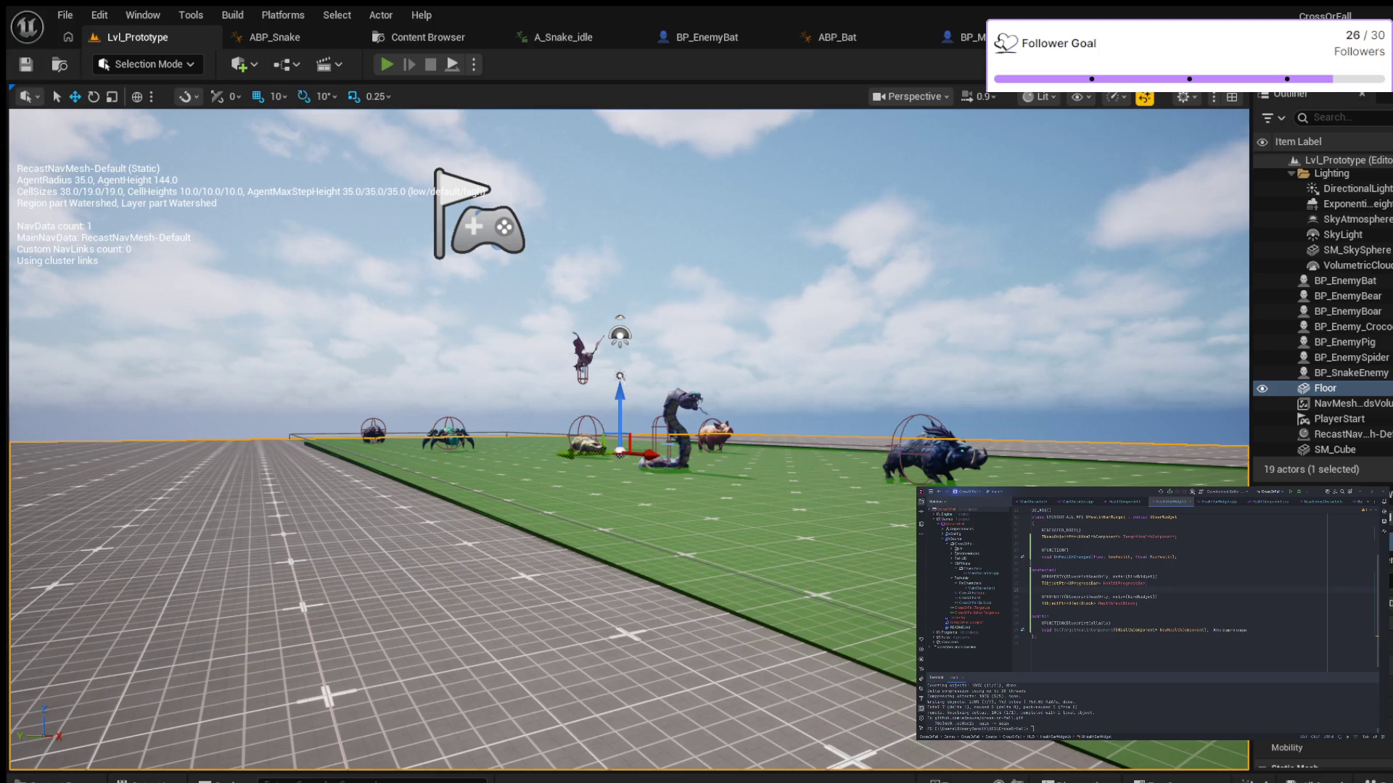
key("w")
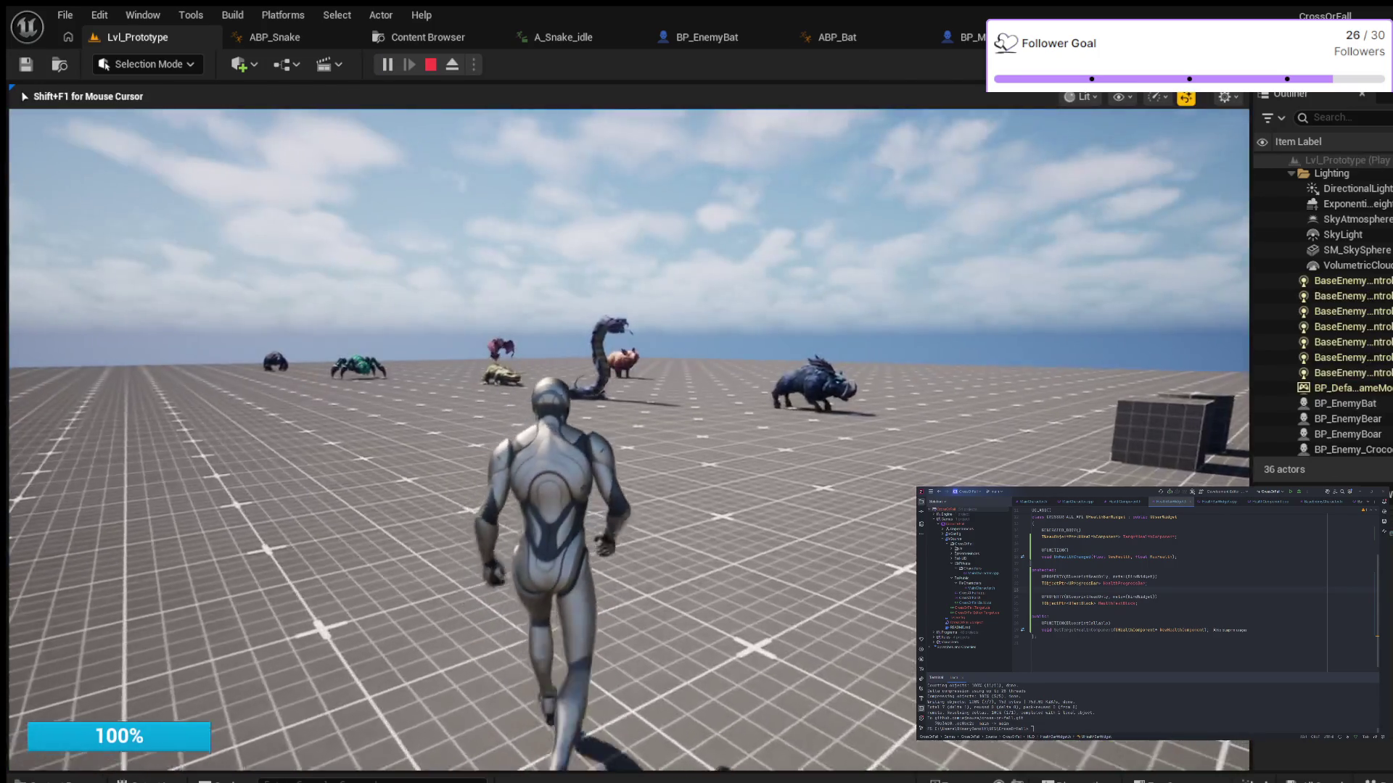
key("w")
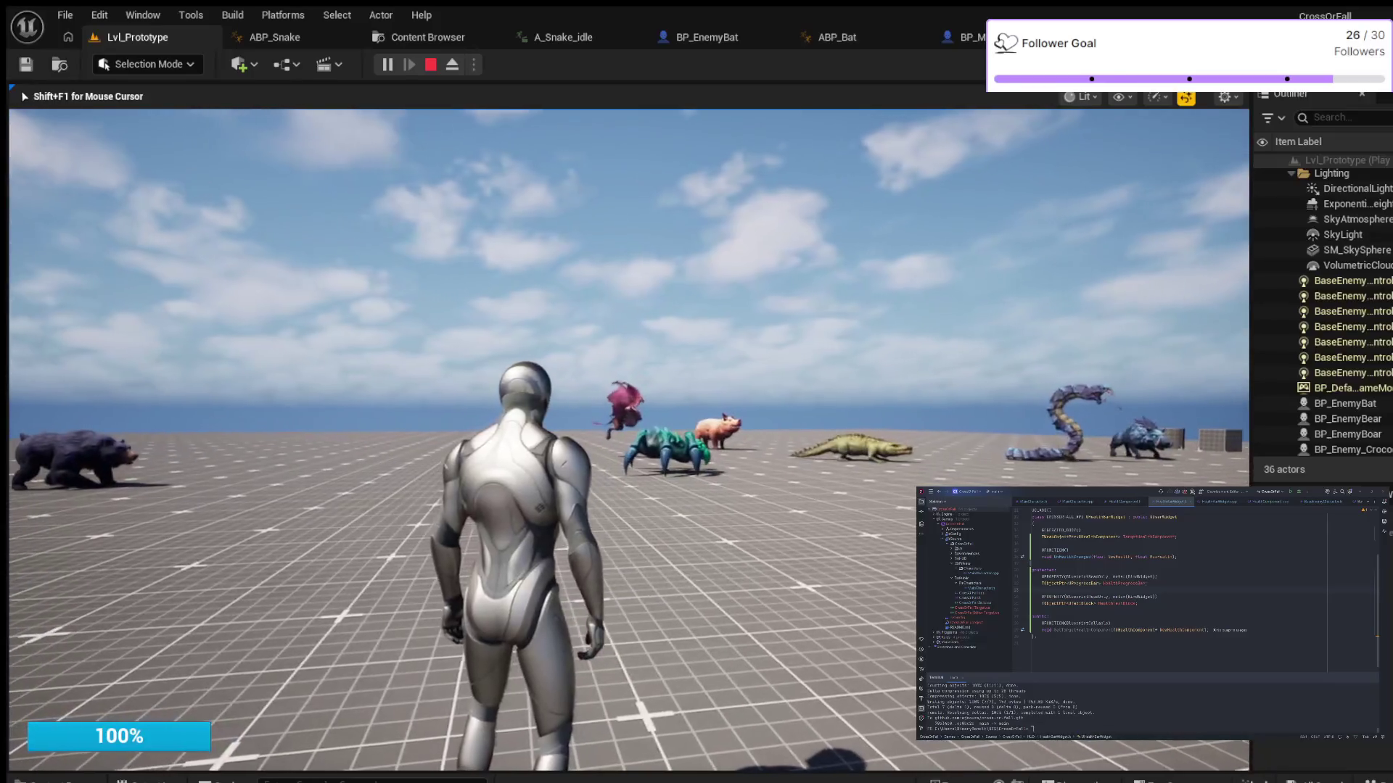
key("w")
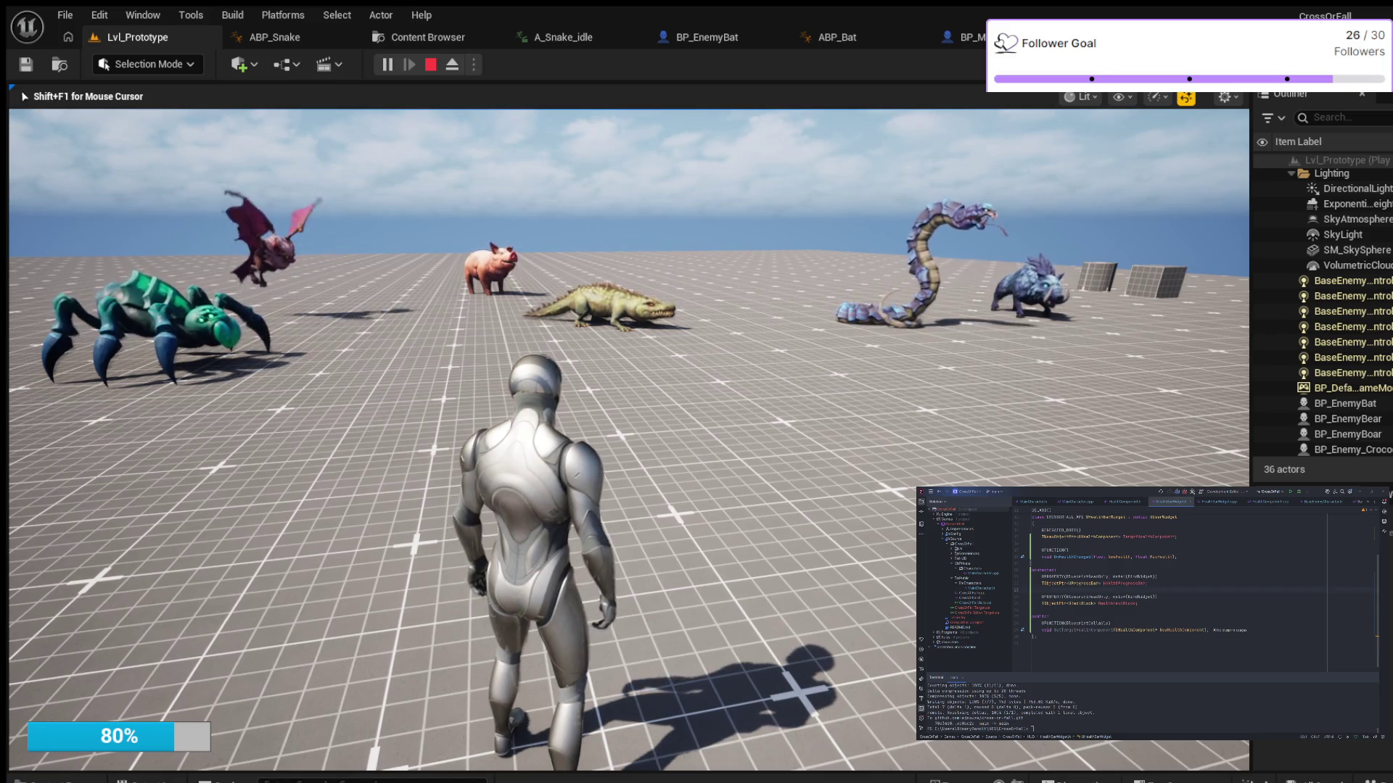
Walk closer to the enemies, dropping health to 70%, and show the navmesh overlay with P
key("w")
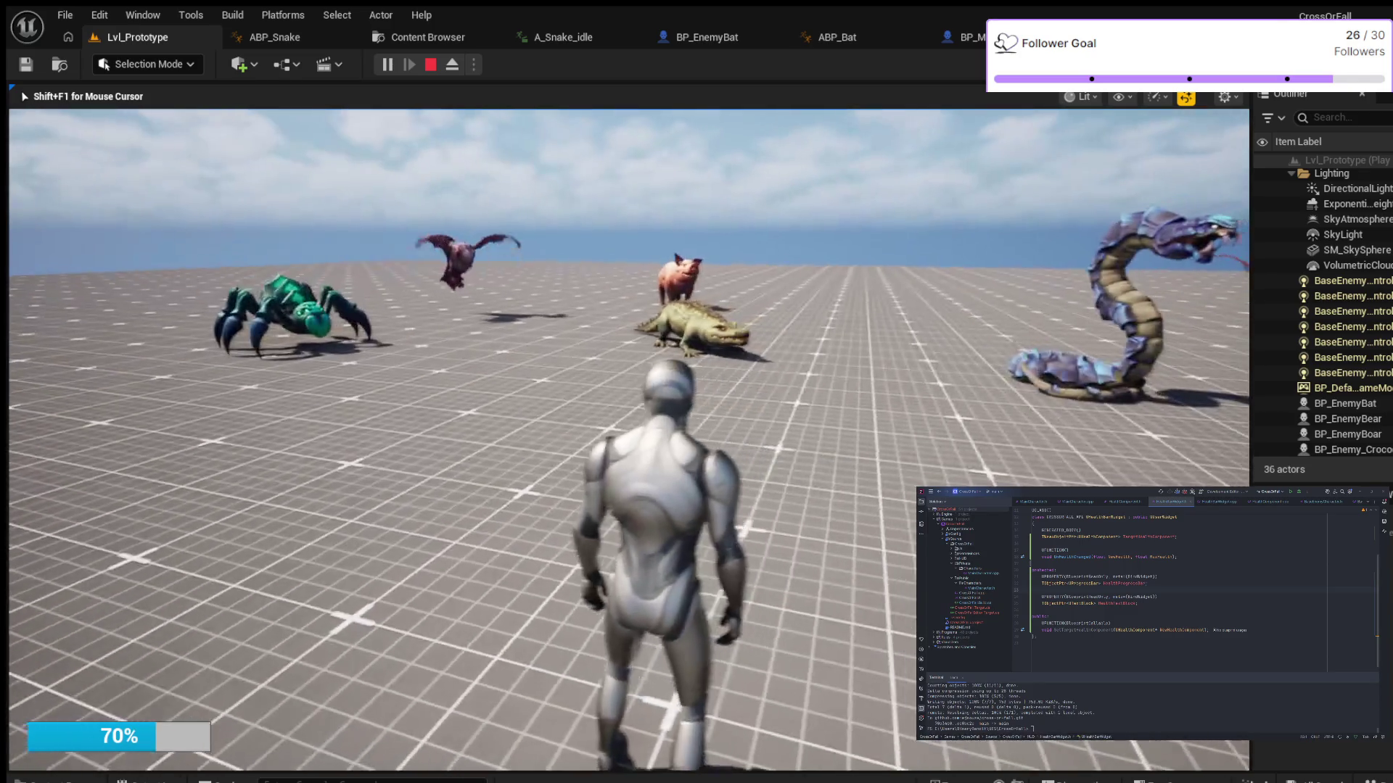
key("w")
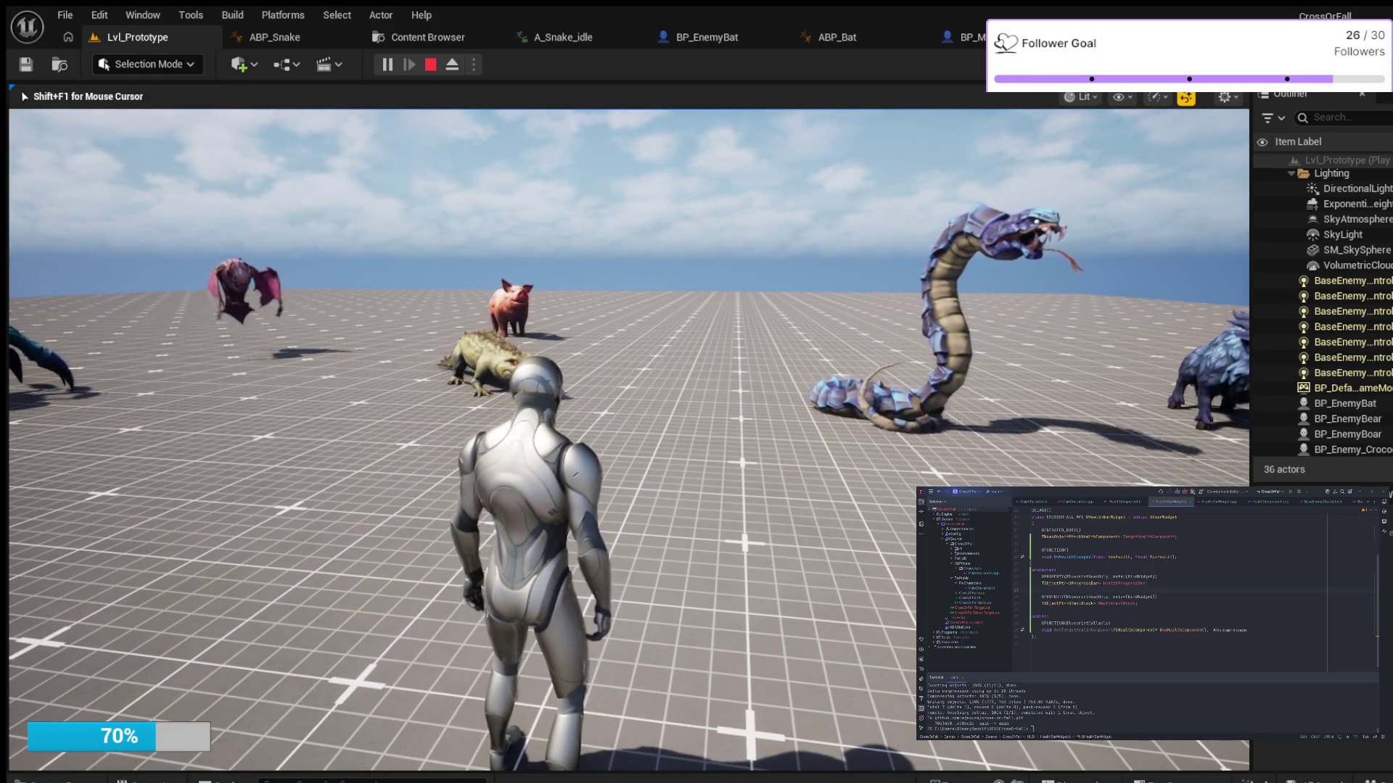
key("p")
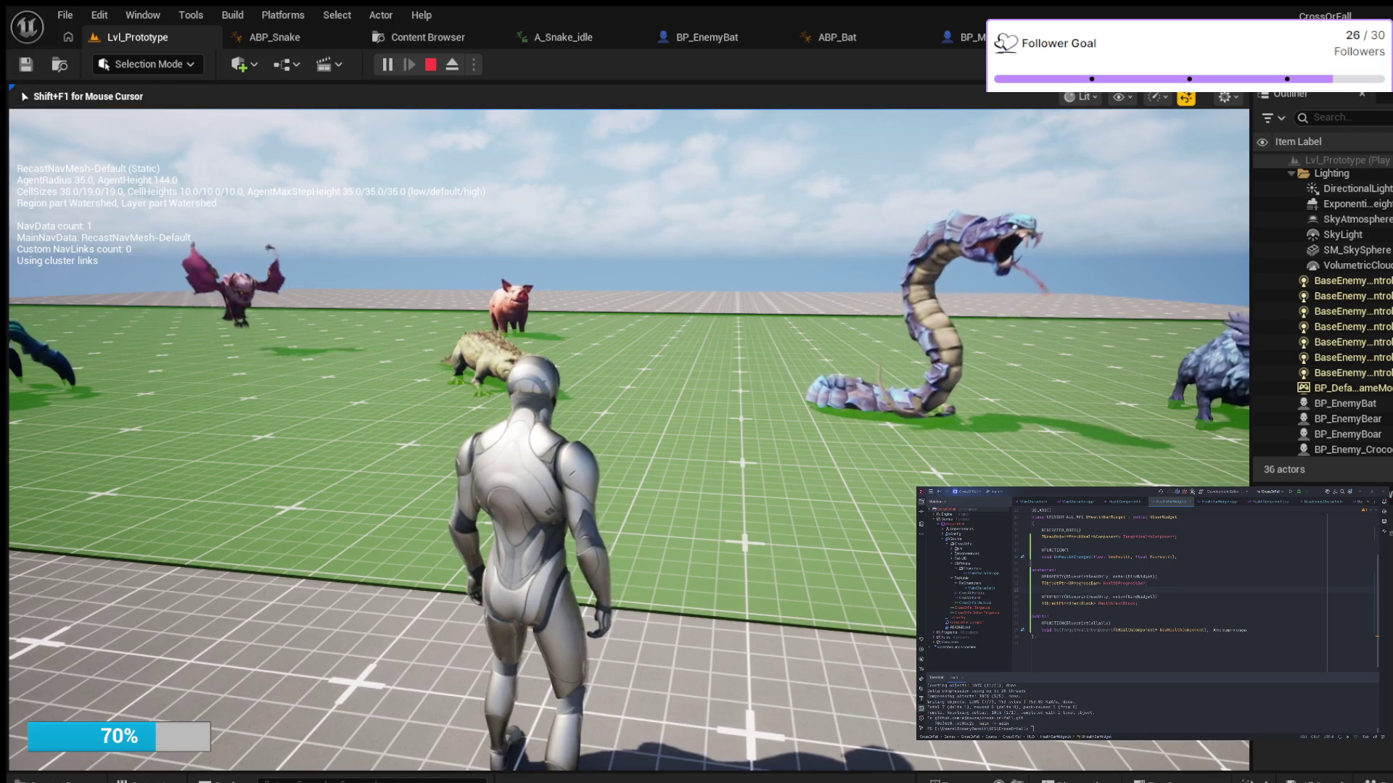
Move the character around the snake, boar, pig and crocodile, then stop the play session
key("w")
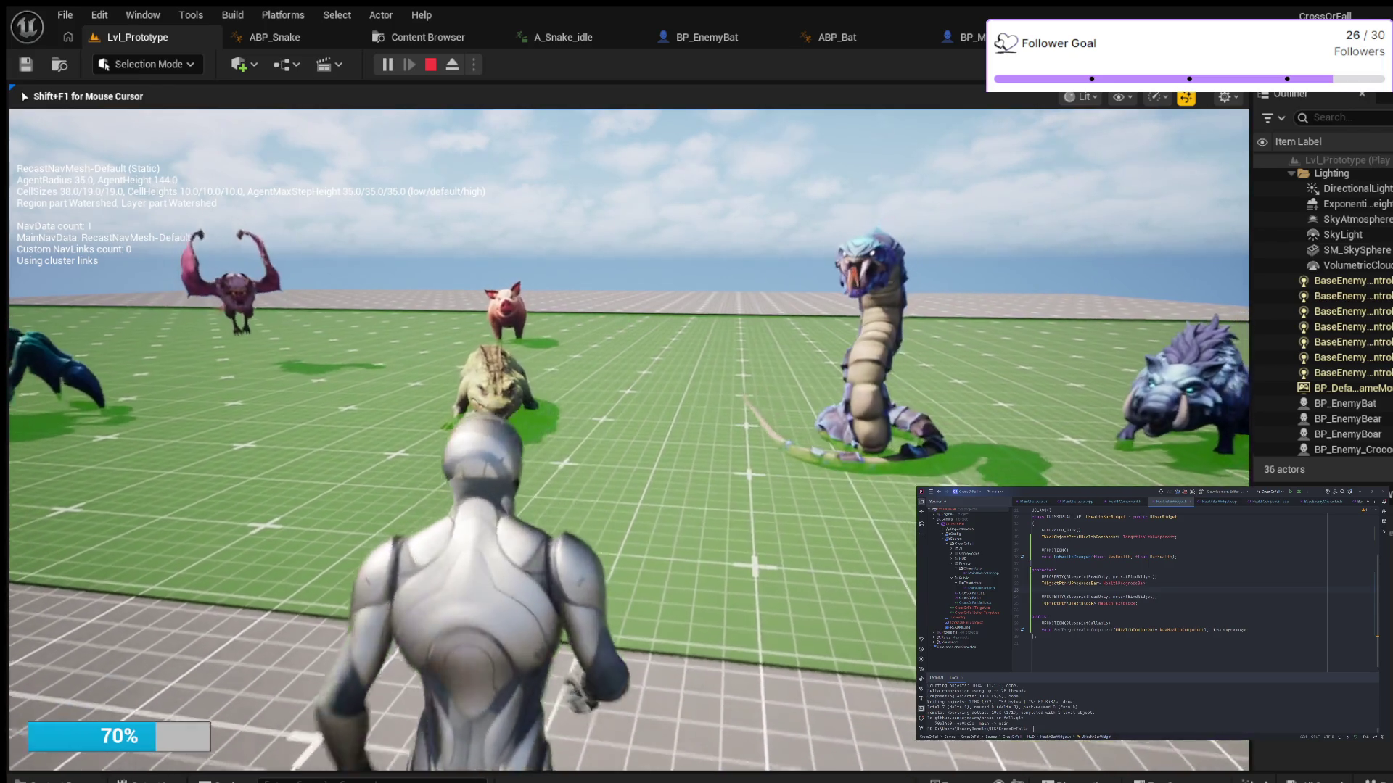
key("w")
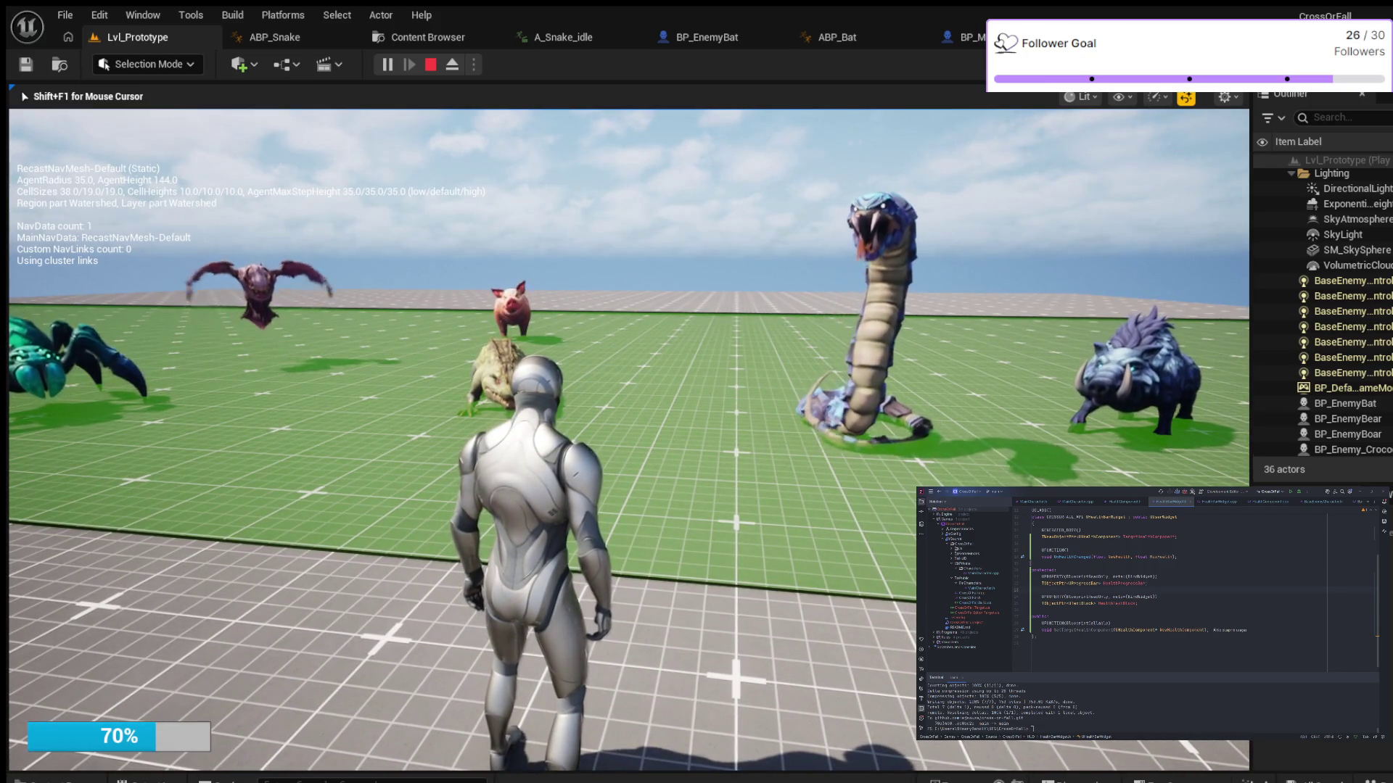
mouse_move(696, 392)
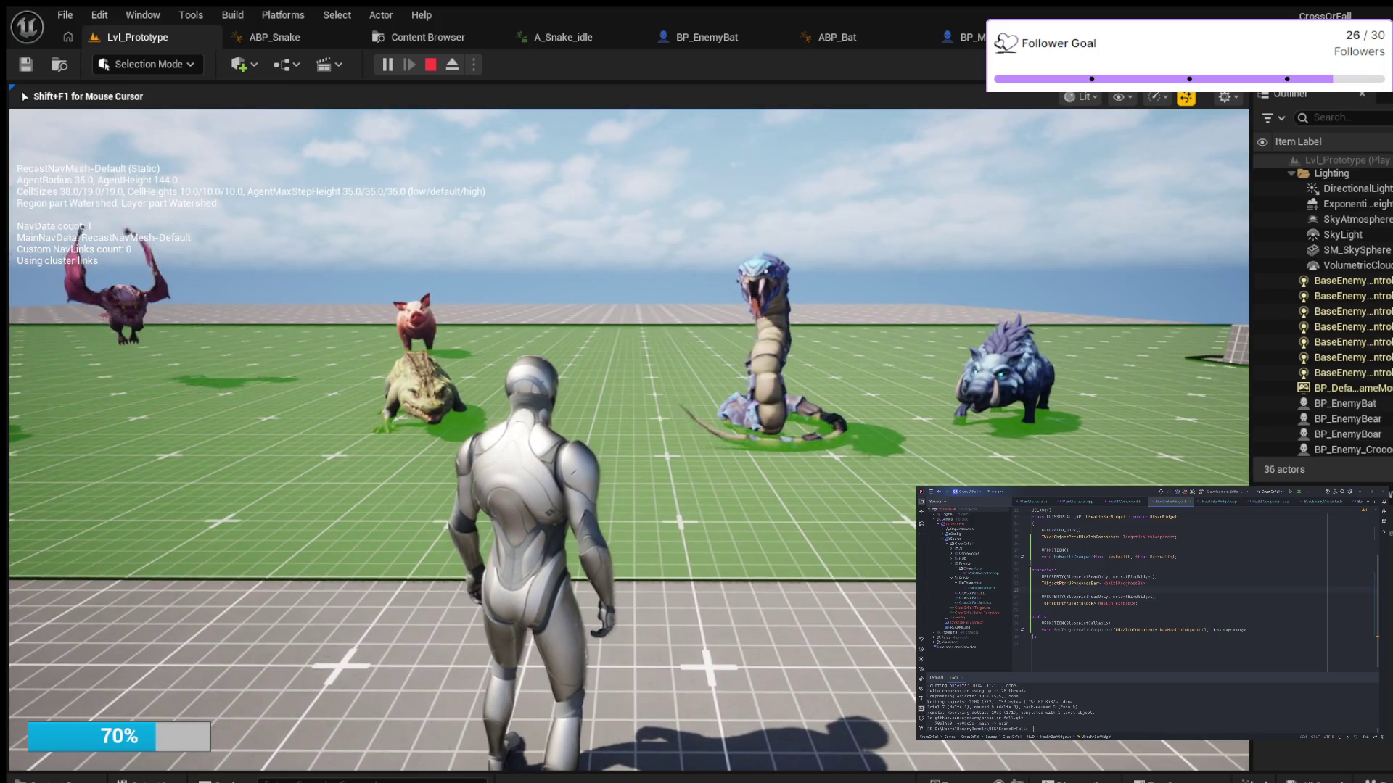
key("a")
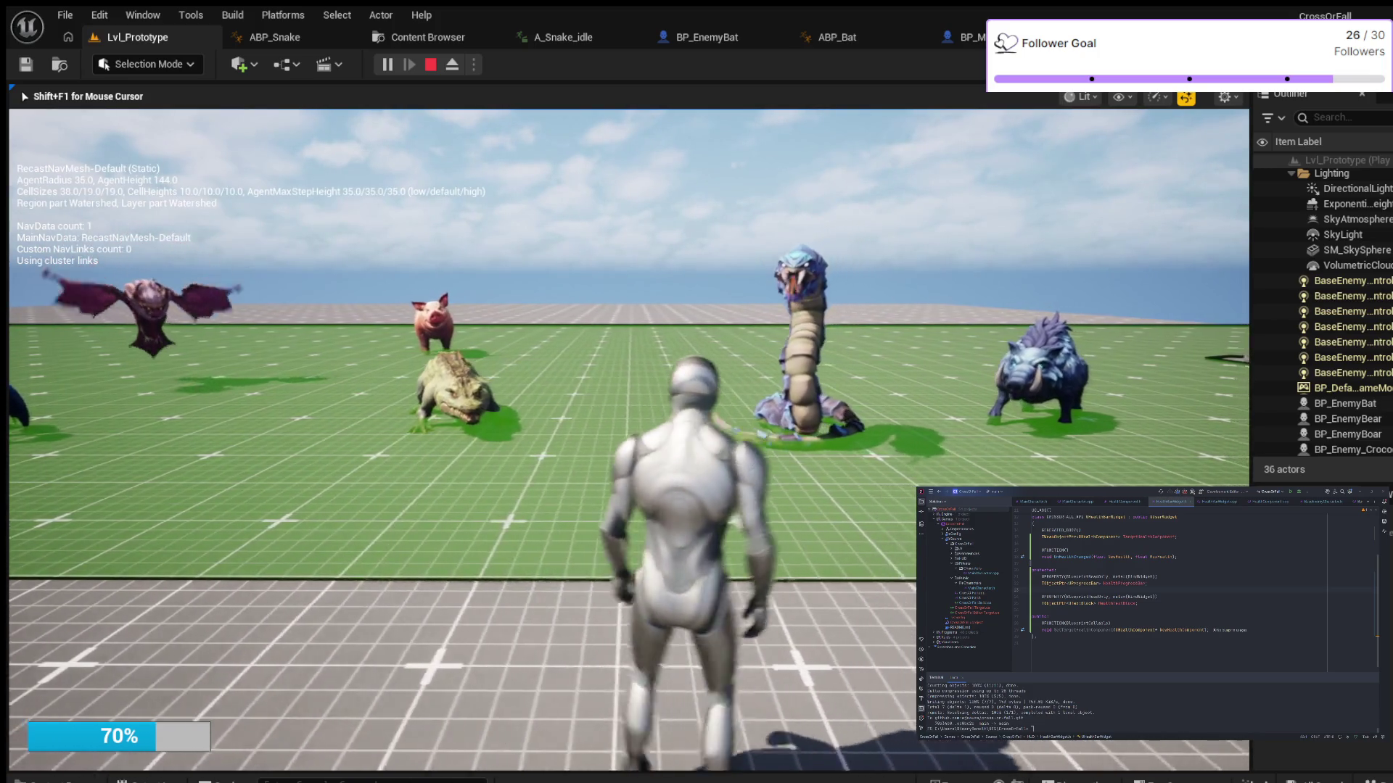
key("w")
key("a")
key("d")
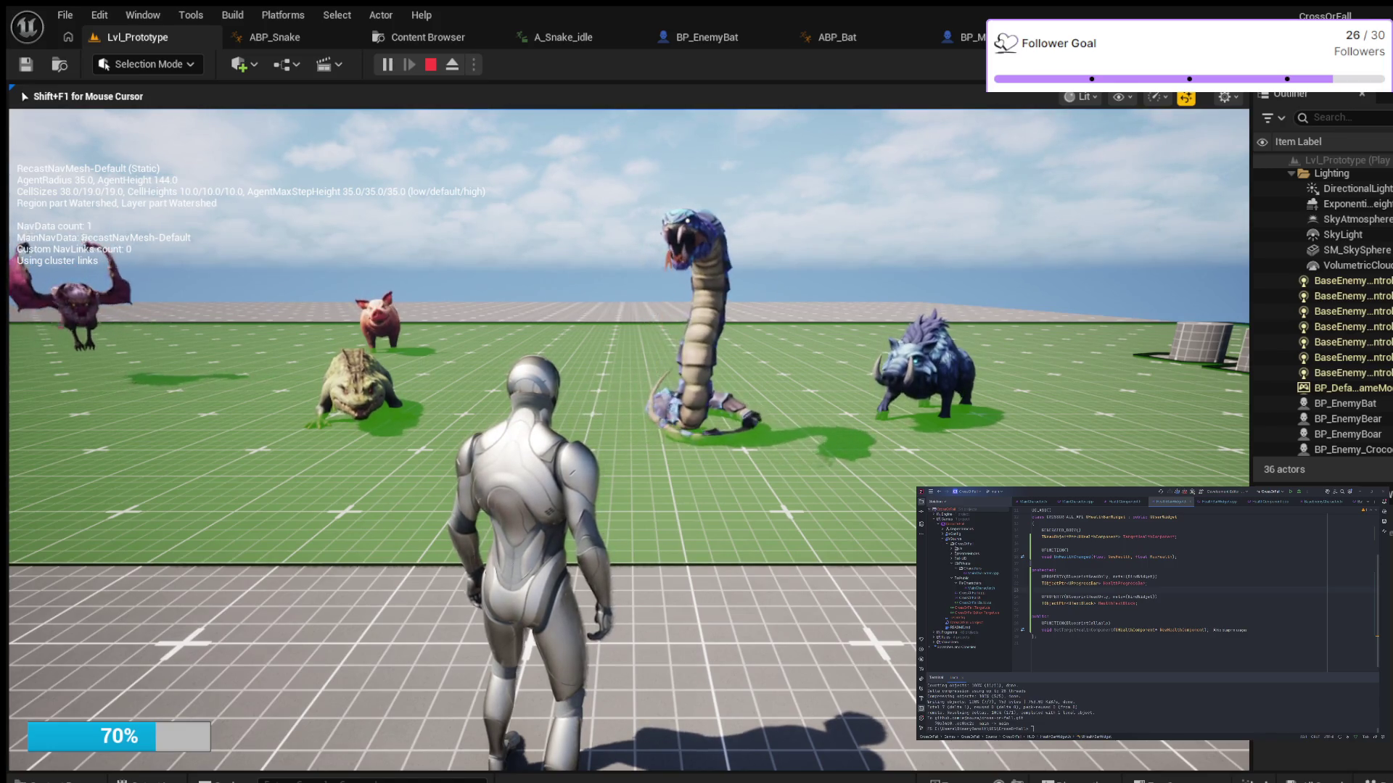
key("Escape")
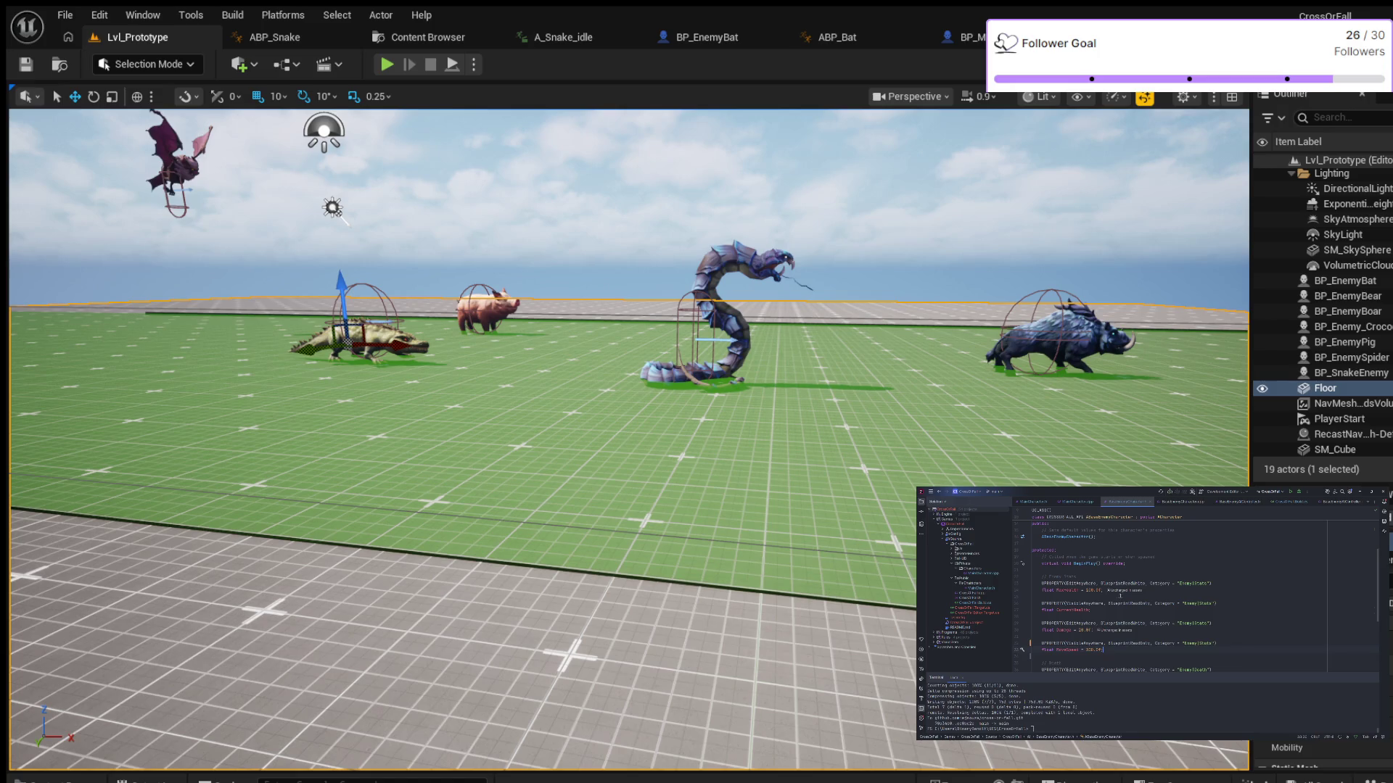
Scroll down through the enemy class header shown beside the level editor
scroll(1129, 597, "down", 2)
Scroll to the MoveSpeed property in the enemy header and add blank lines below it
scroll(1129, 599, "down", 2)
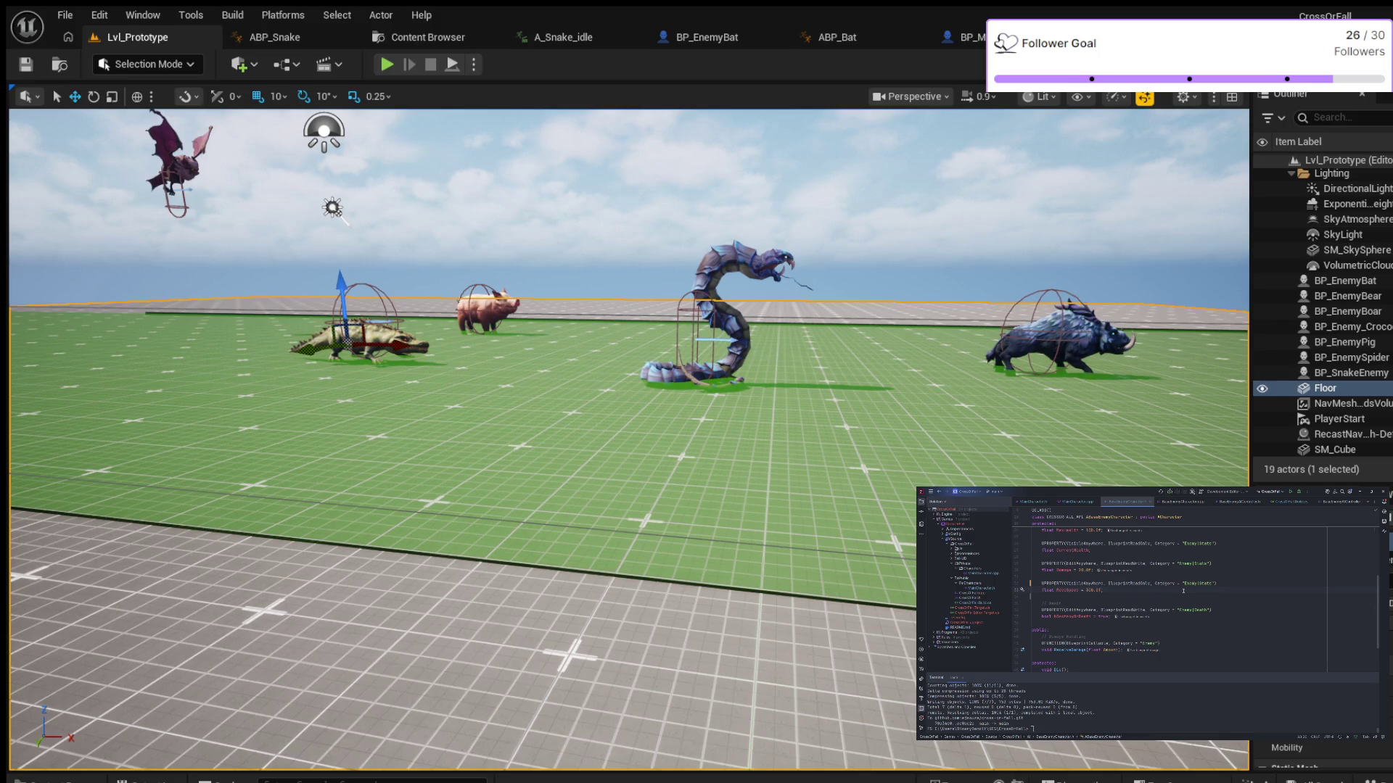
key("Return")
key("Return")
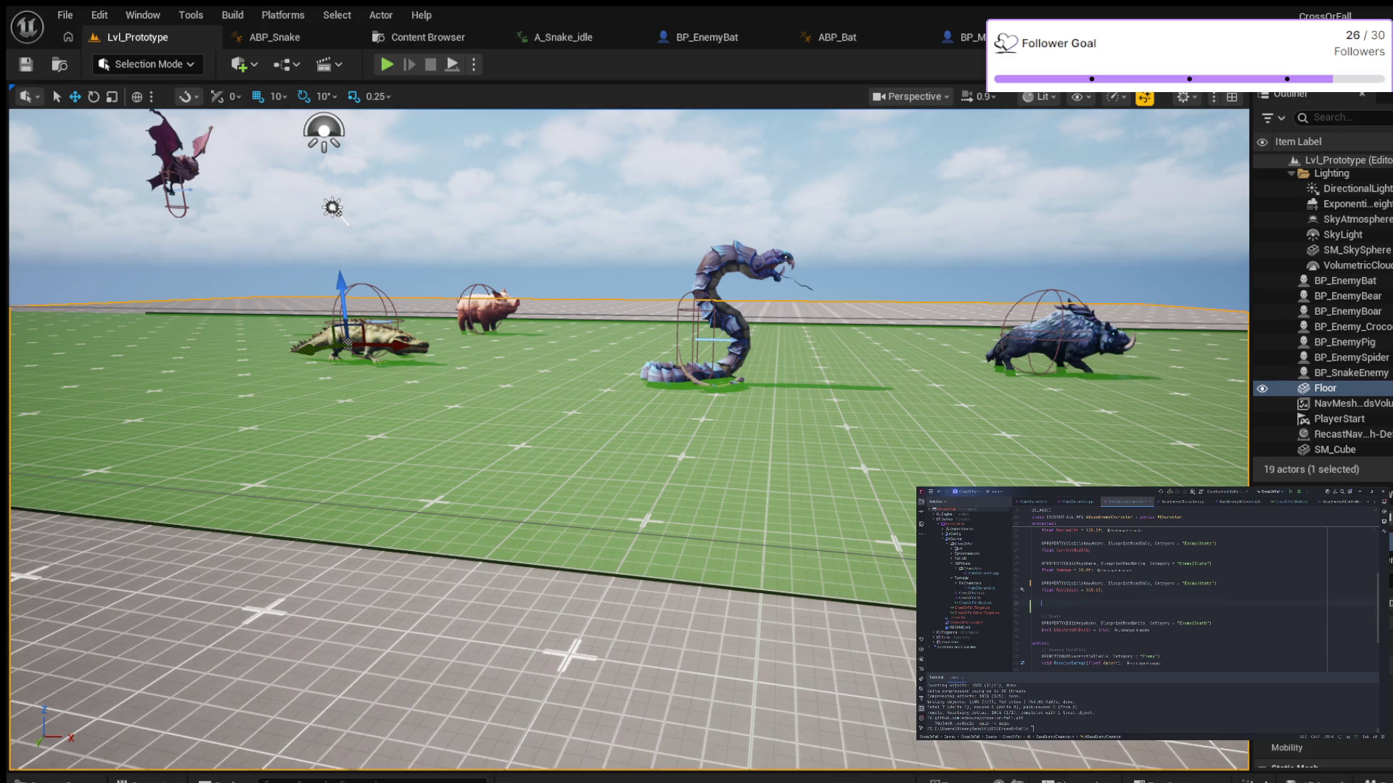
Declare float AttackRange = 150.0f under an EditAnywhere, BlueprintReadWrite UPROPERTY with a category
type("UPROPERTY(Edi")
type("tAnywhere, ")
type("Bluepri")
type("nt")
key("Return")
type("tegory = \"Enemy|Combat\")")
key("Return")
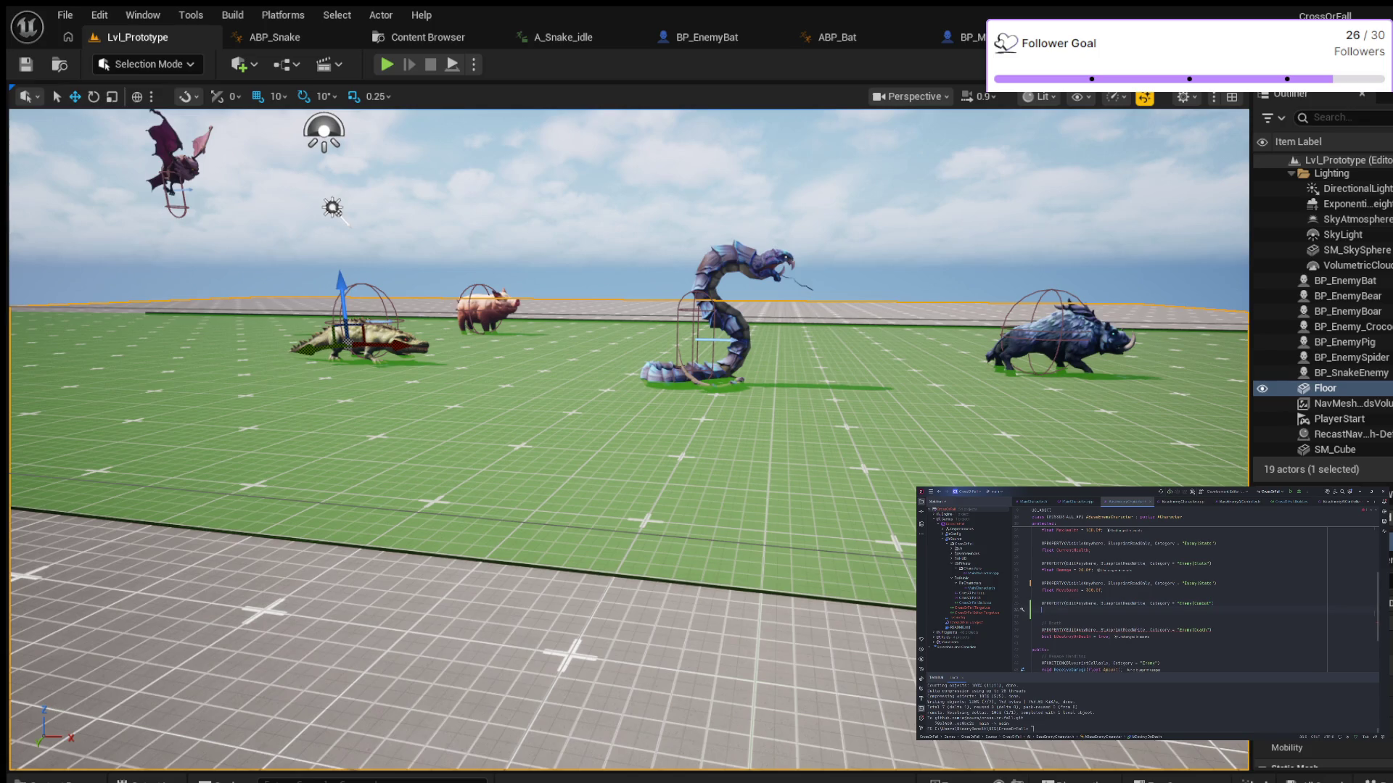
type("float ")
type("AttackRan")
type("ge")
type(" = 150.0f")
type(";")
key("Return")
key("Return")
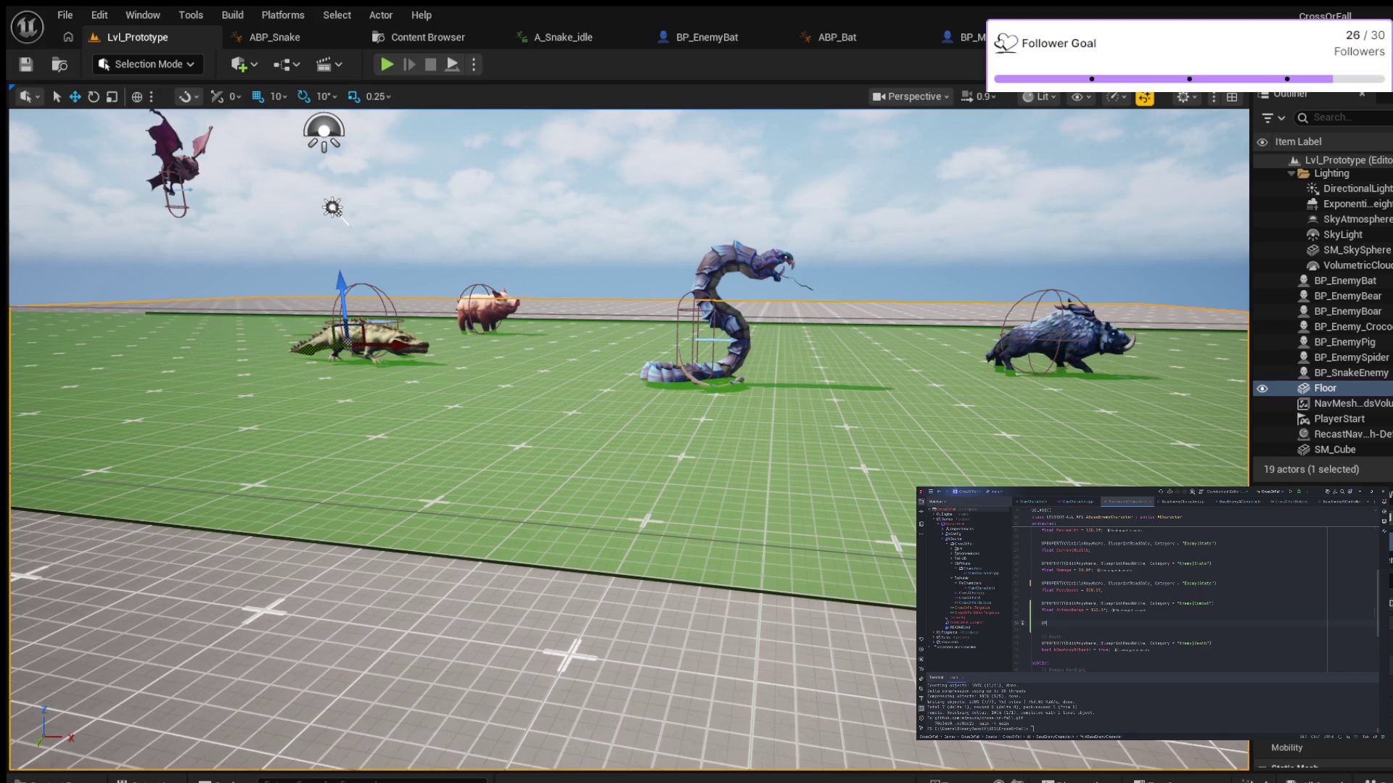
Add another EditAnywhere, BlueprintReadWrite UPROPERTY with a category and begin declaring AttackCooldown as 1
type("ROPERTY()")
type("EditAnywhere, ")
type("Blu")
key("Return")
type("ategory=")
type("\"Enemy|")
type("Combat\")")
key("Return")
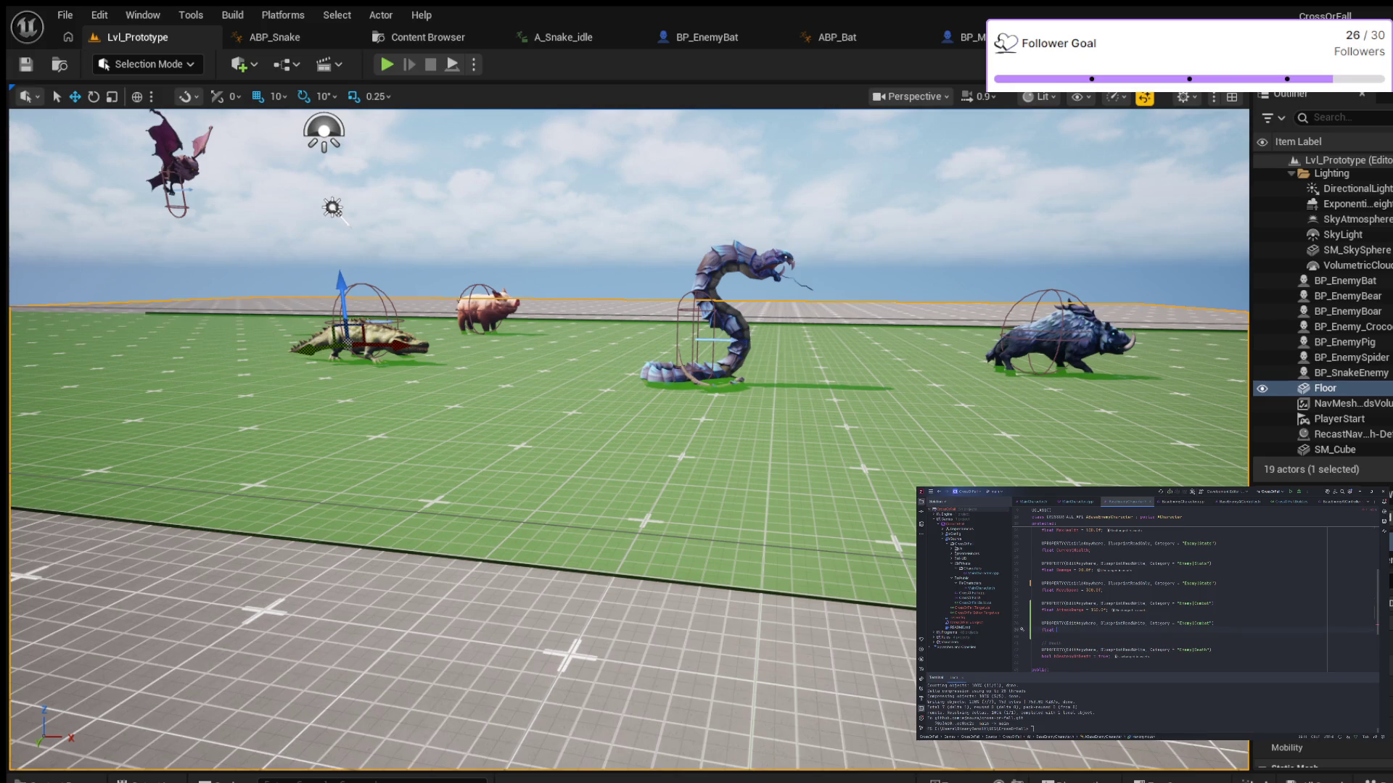
type("kCo")
type("oldown = 1.0f")
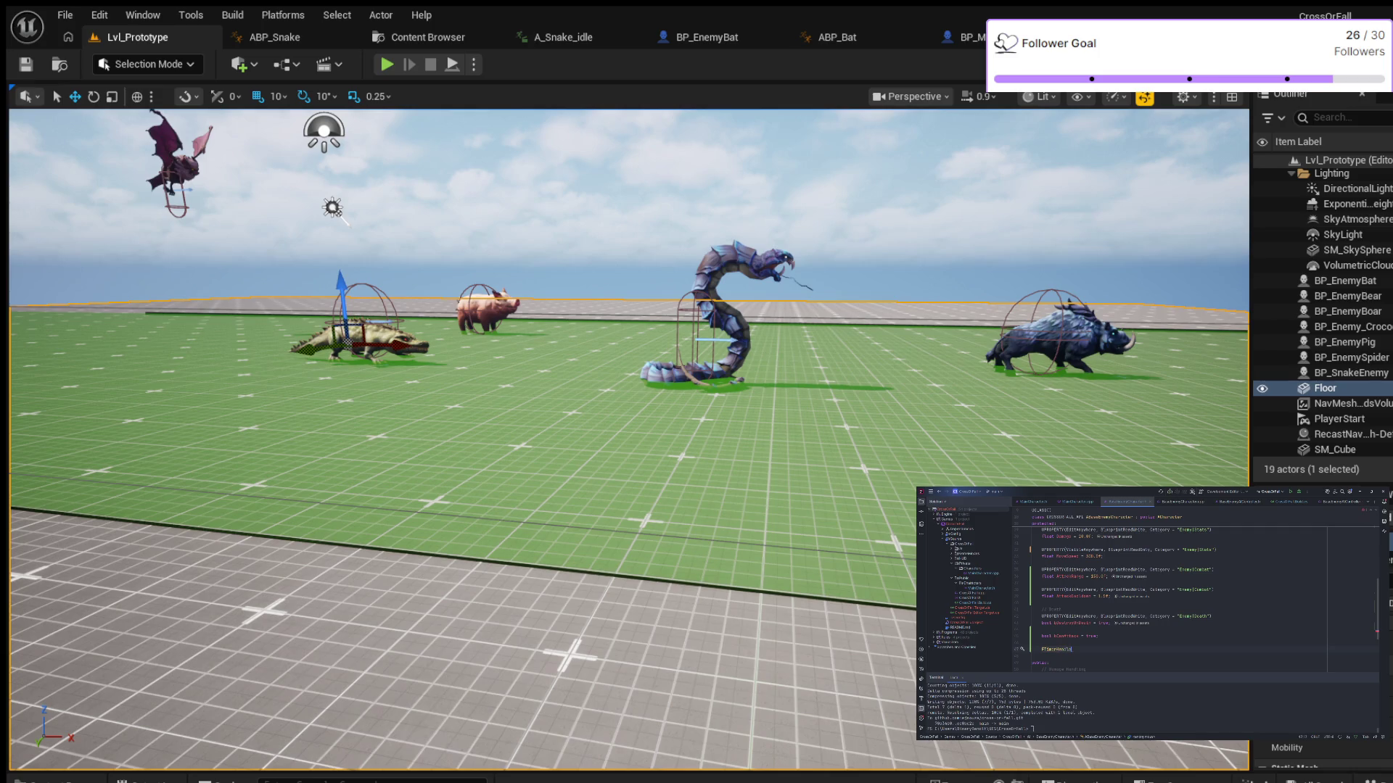
Add bCanAttack = true, an attack FTimerHandle and a BlueprintCallable UFUNCTION to the enemy header
type("Att")
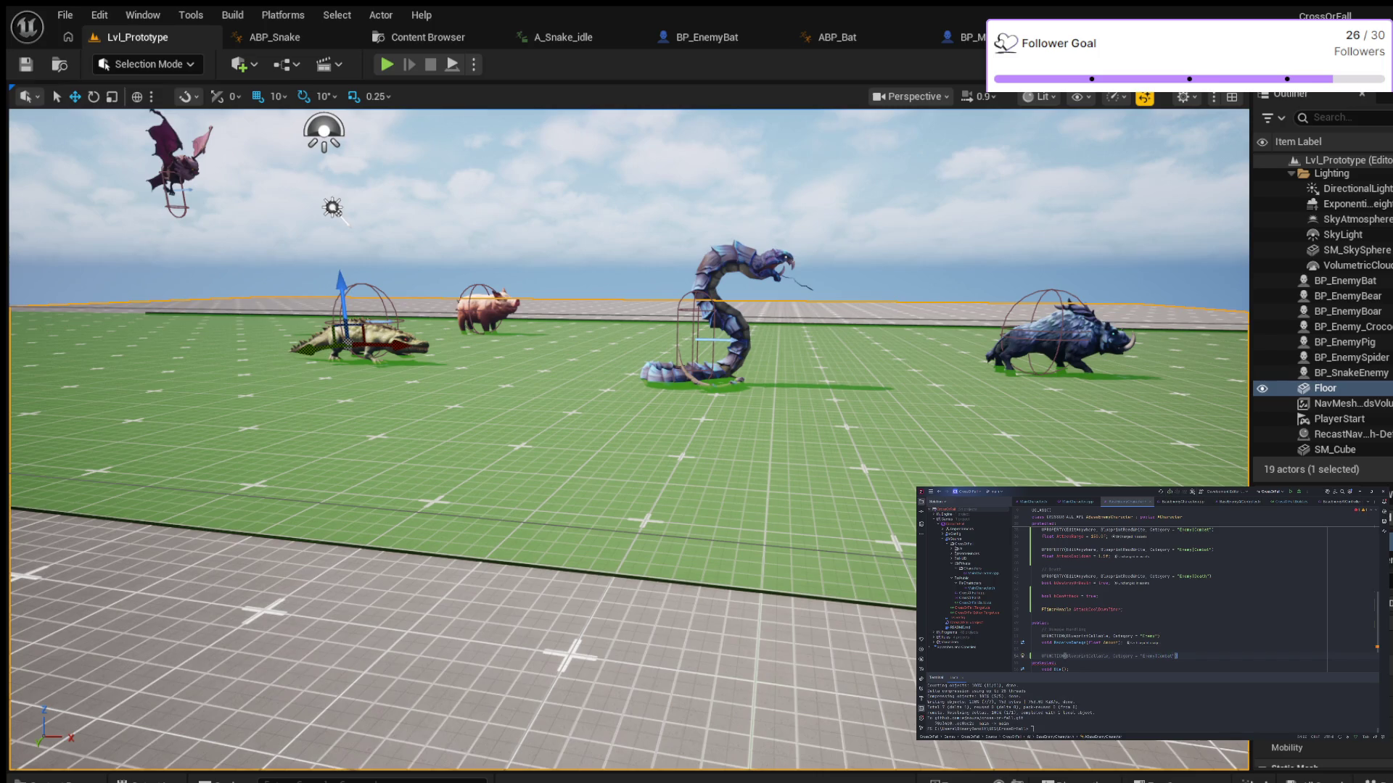
key("Return")
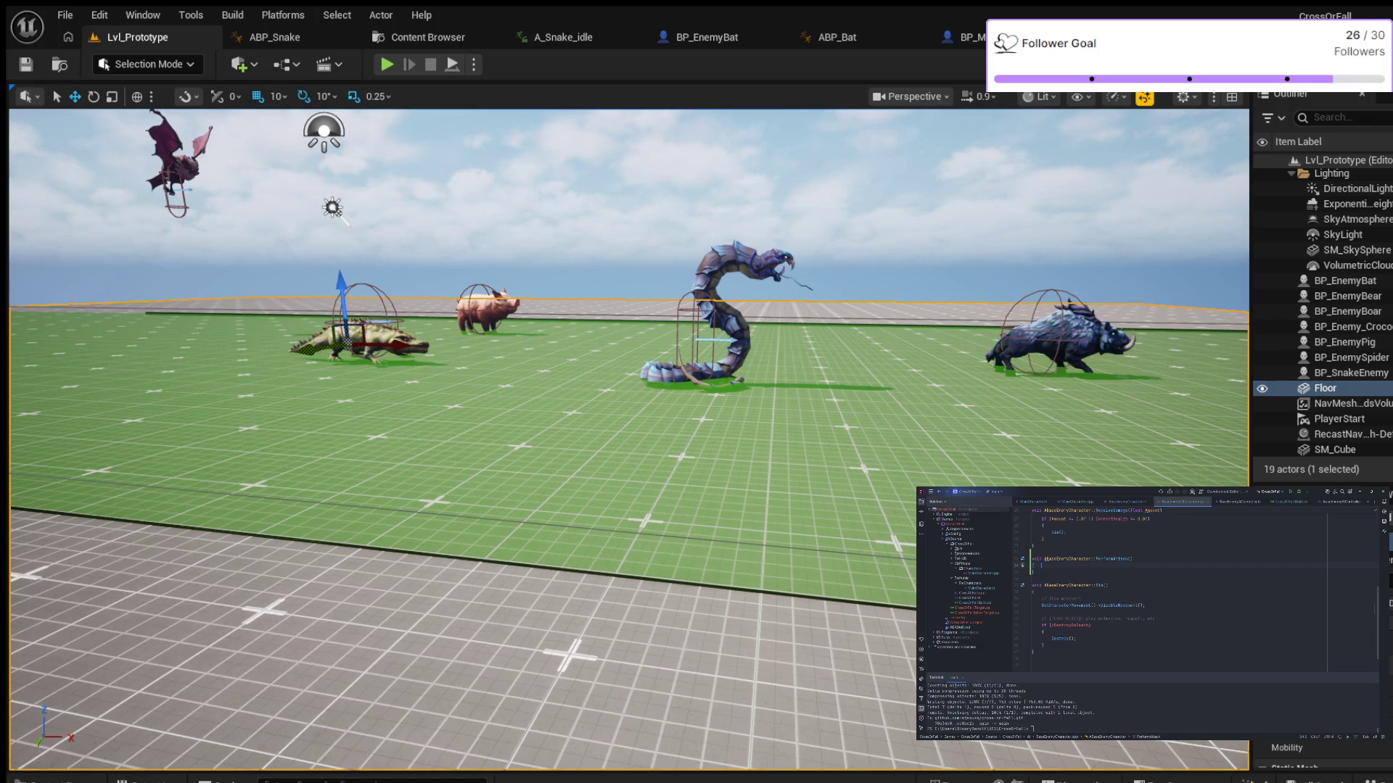
Jump from the .cpp back to the enemy class header with Ctrl+B
key("ctrl+b")
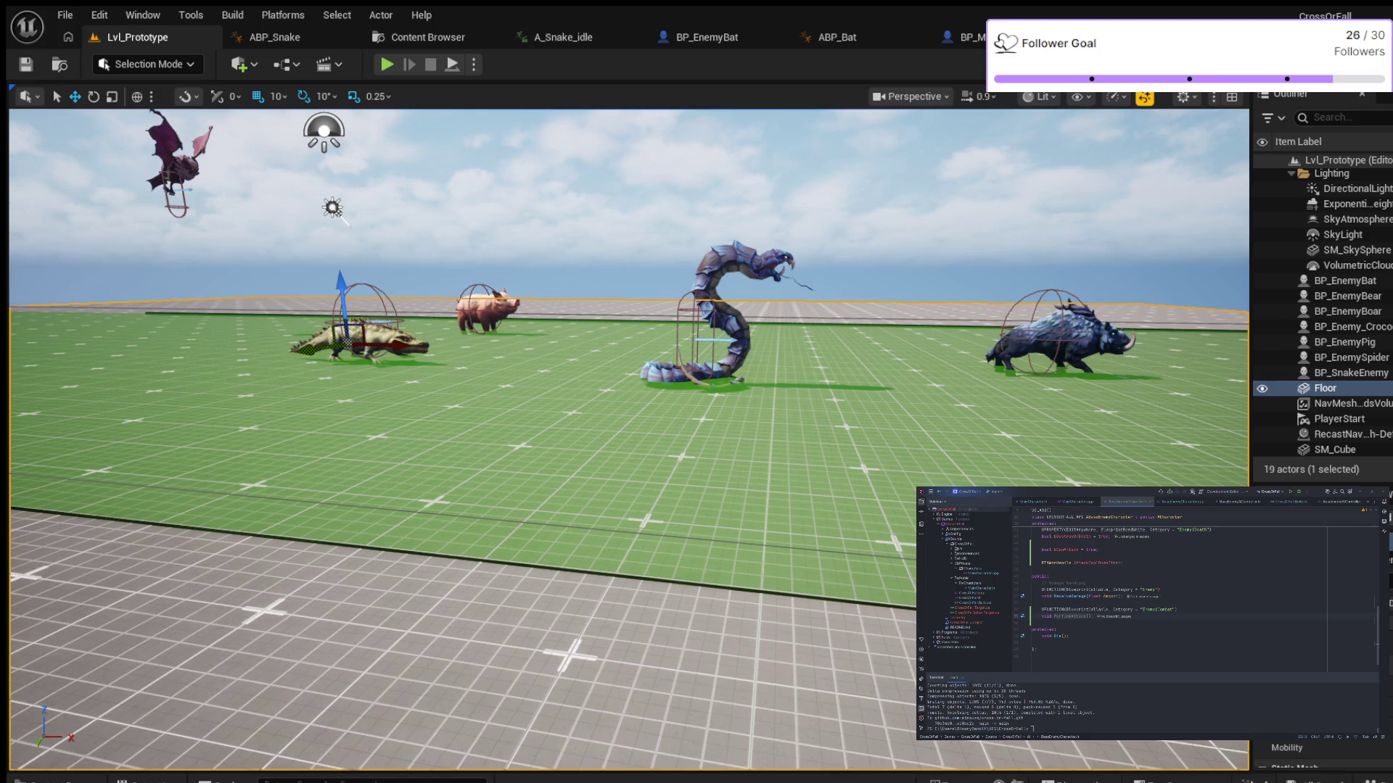
In the .cpp PerformAttack body, add an if check on bCanAttack that returns early
key("ctrl+b")
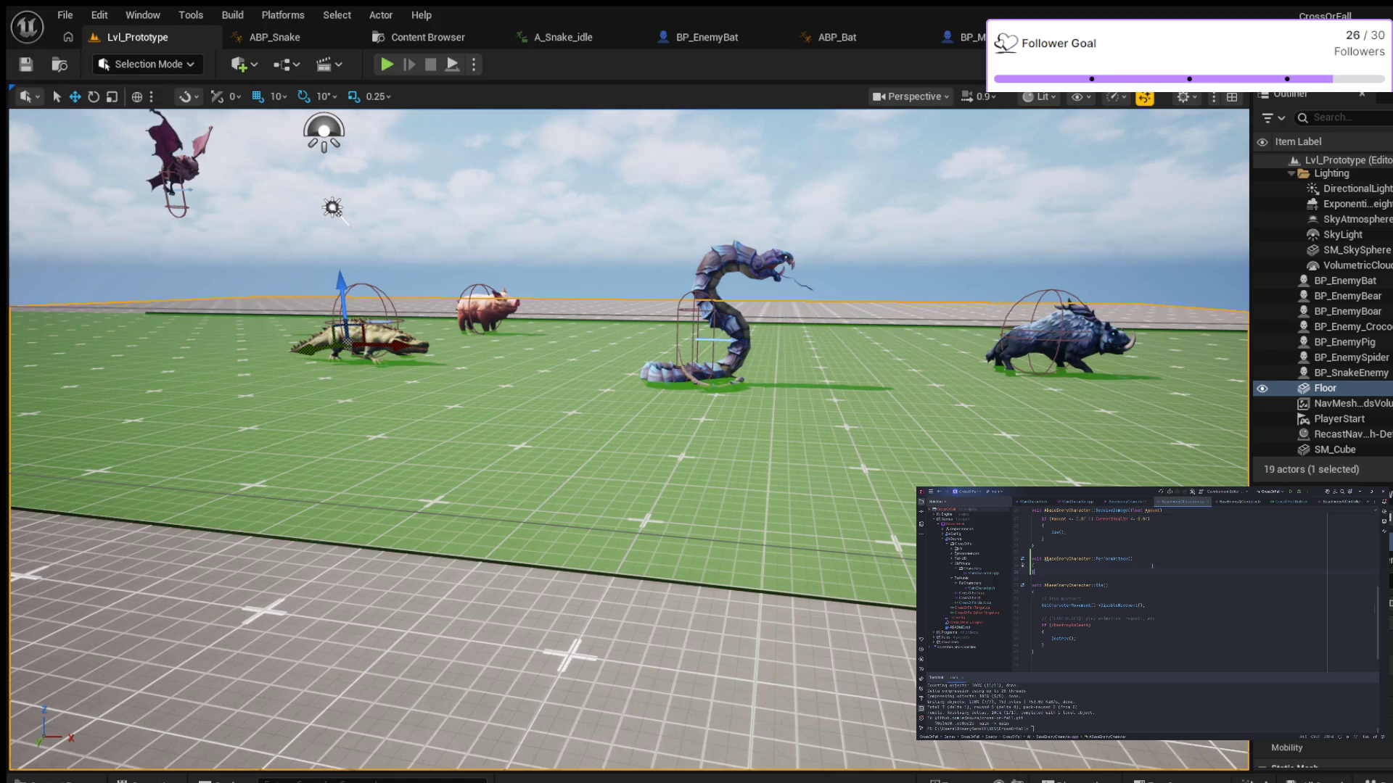
key("Return")
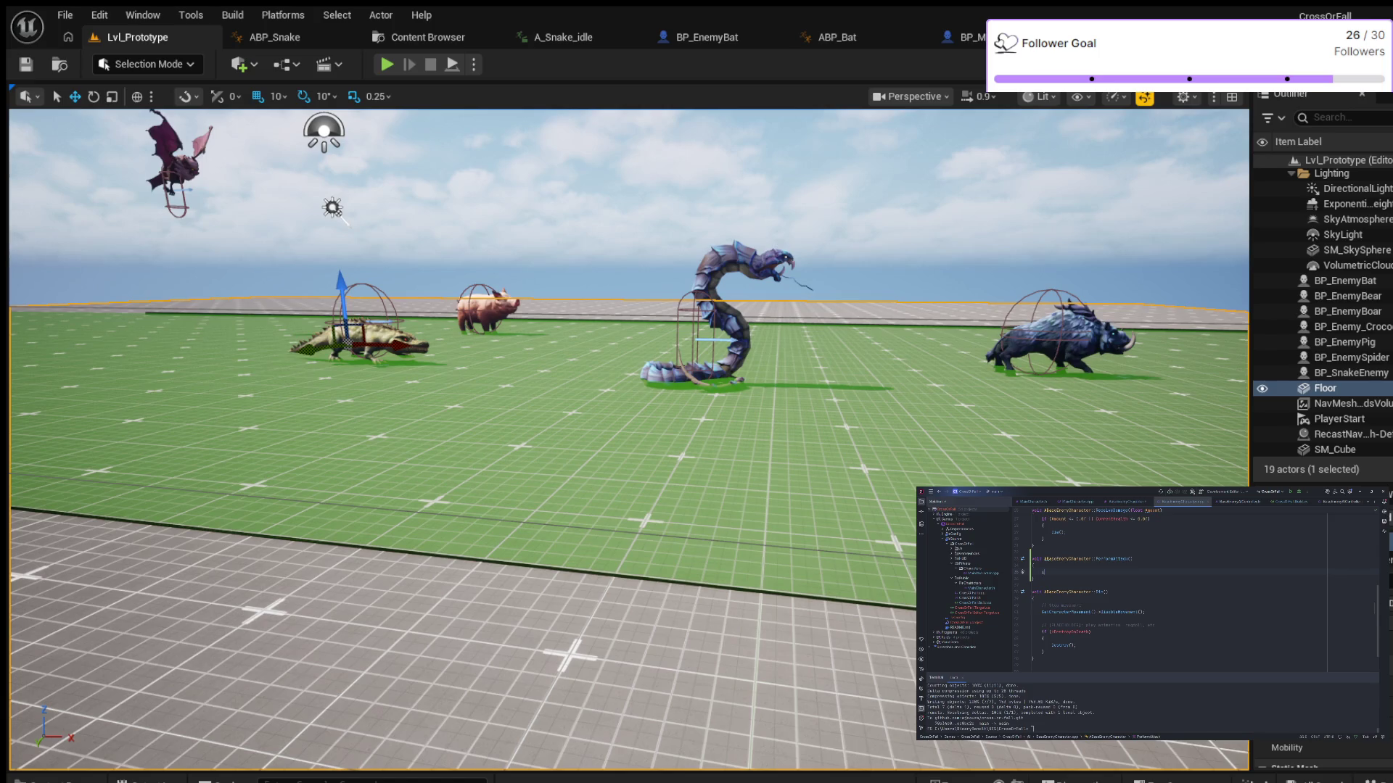
type("if (")
type("Cu")
type("CanAttack")
key("Return")
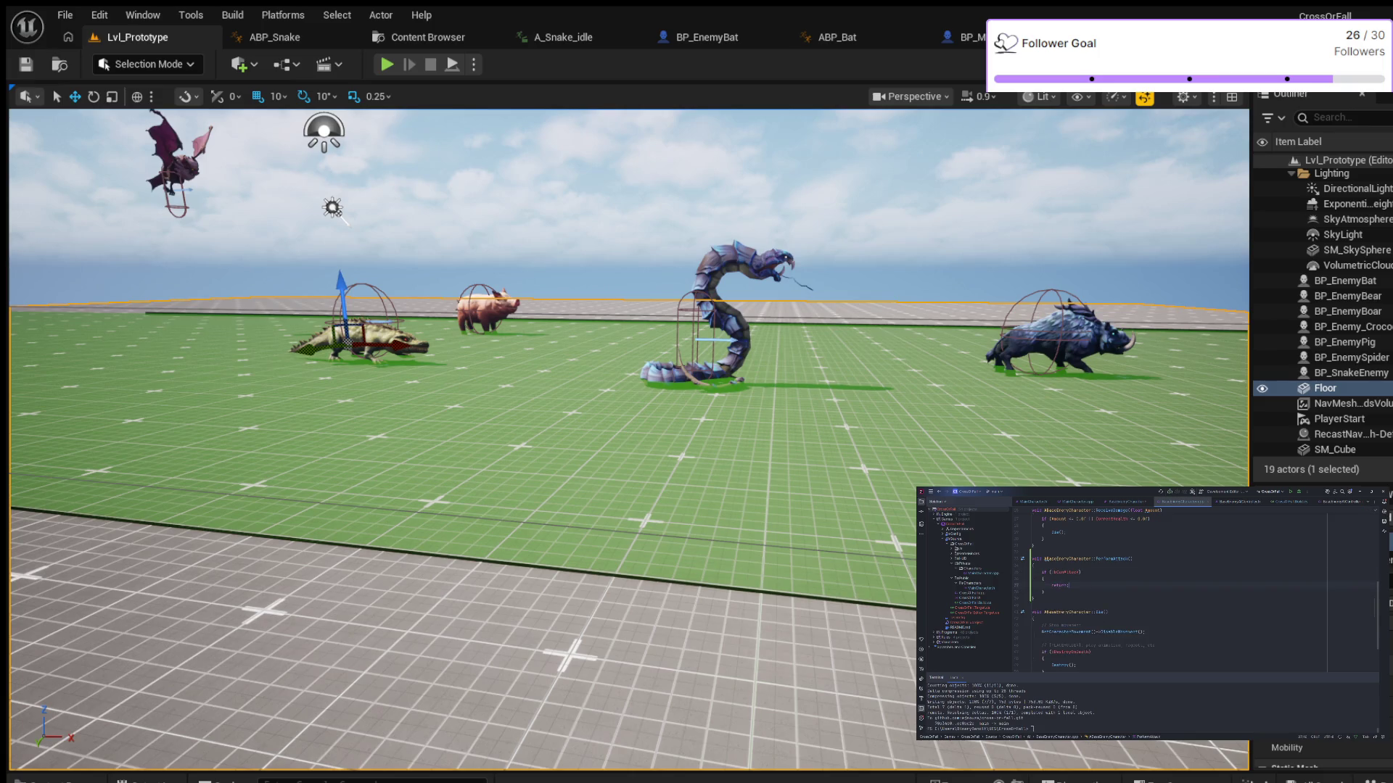
key("Return")
key("Return")
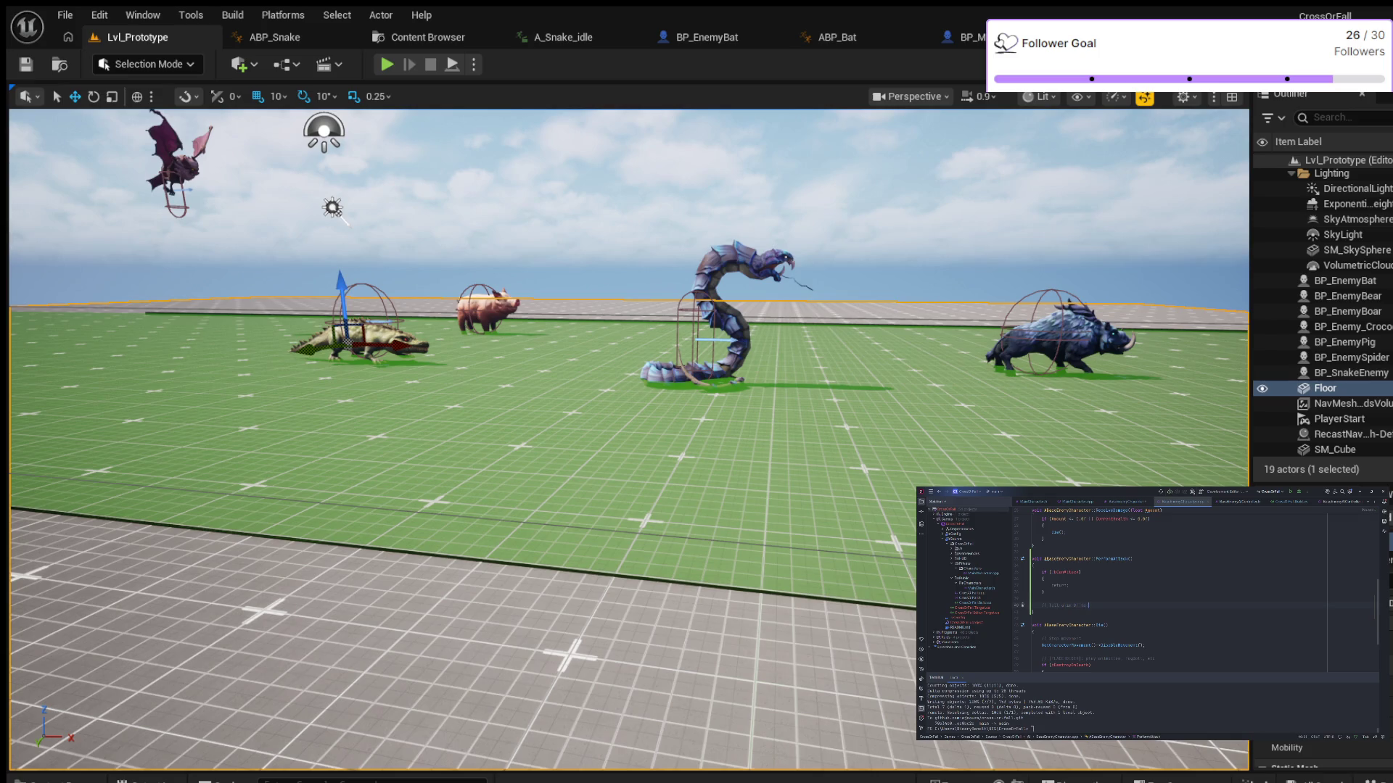
Below the comment, begin a PlayAnimMontage call with the attack montage
key("Return")
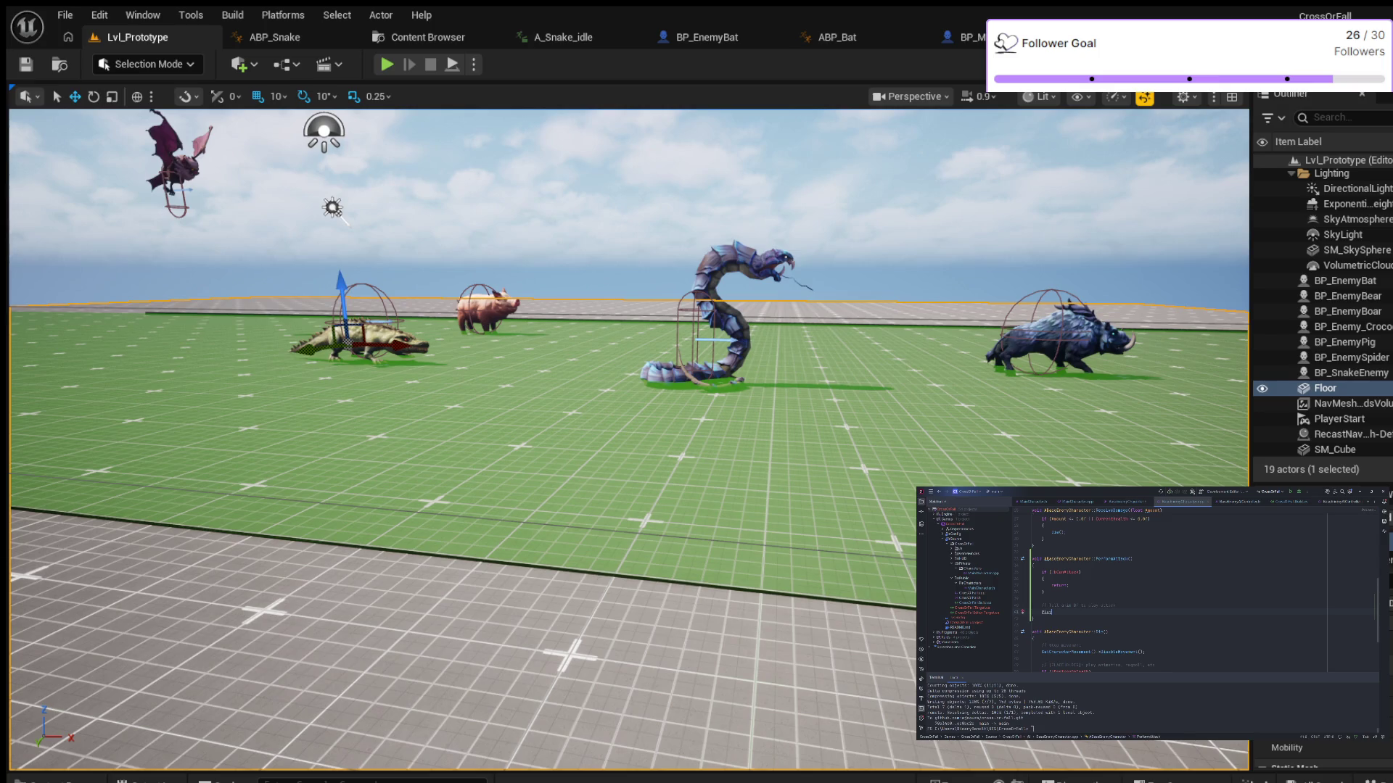
type("AnimMontage")
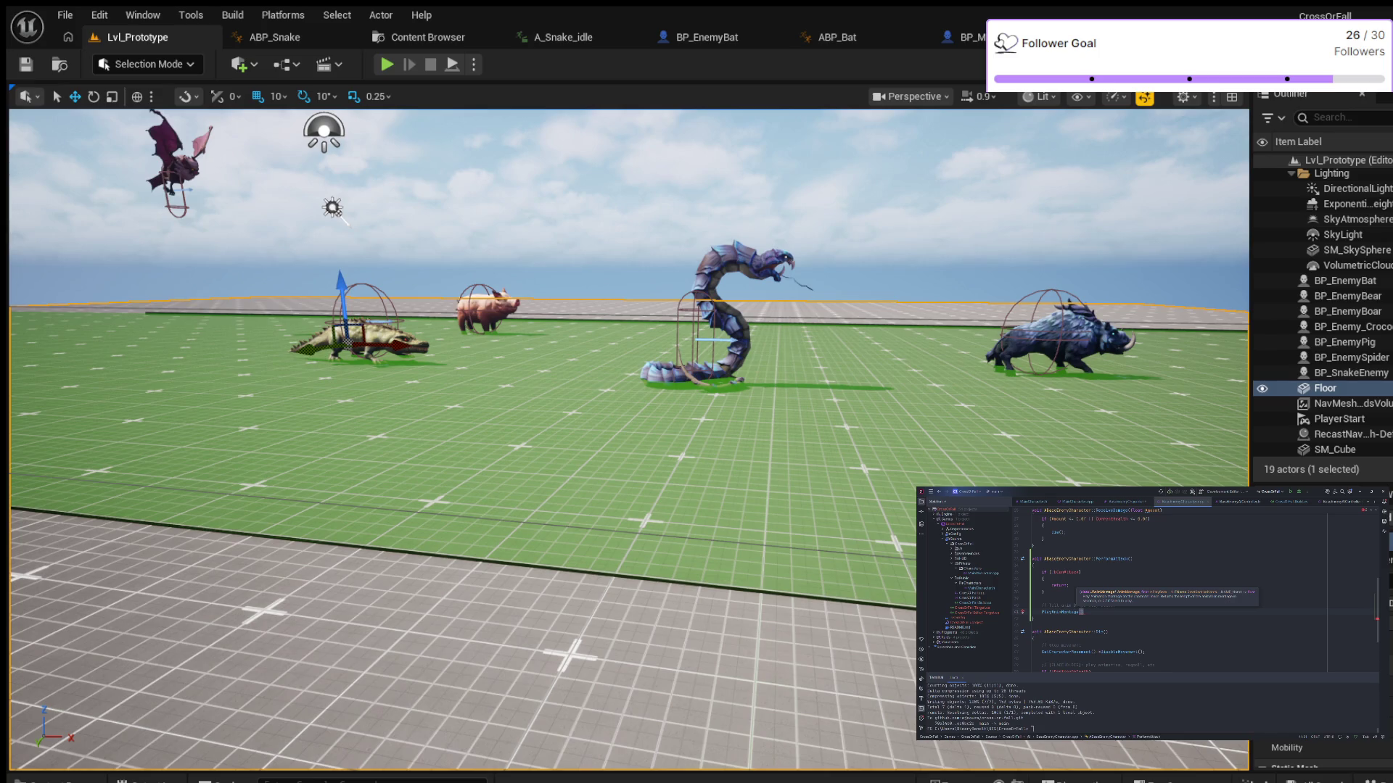
type("Attack")
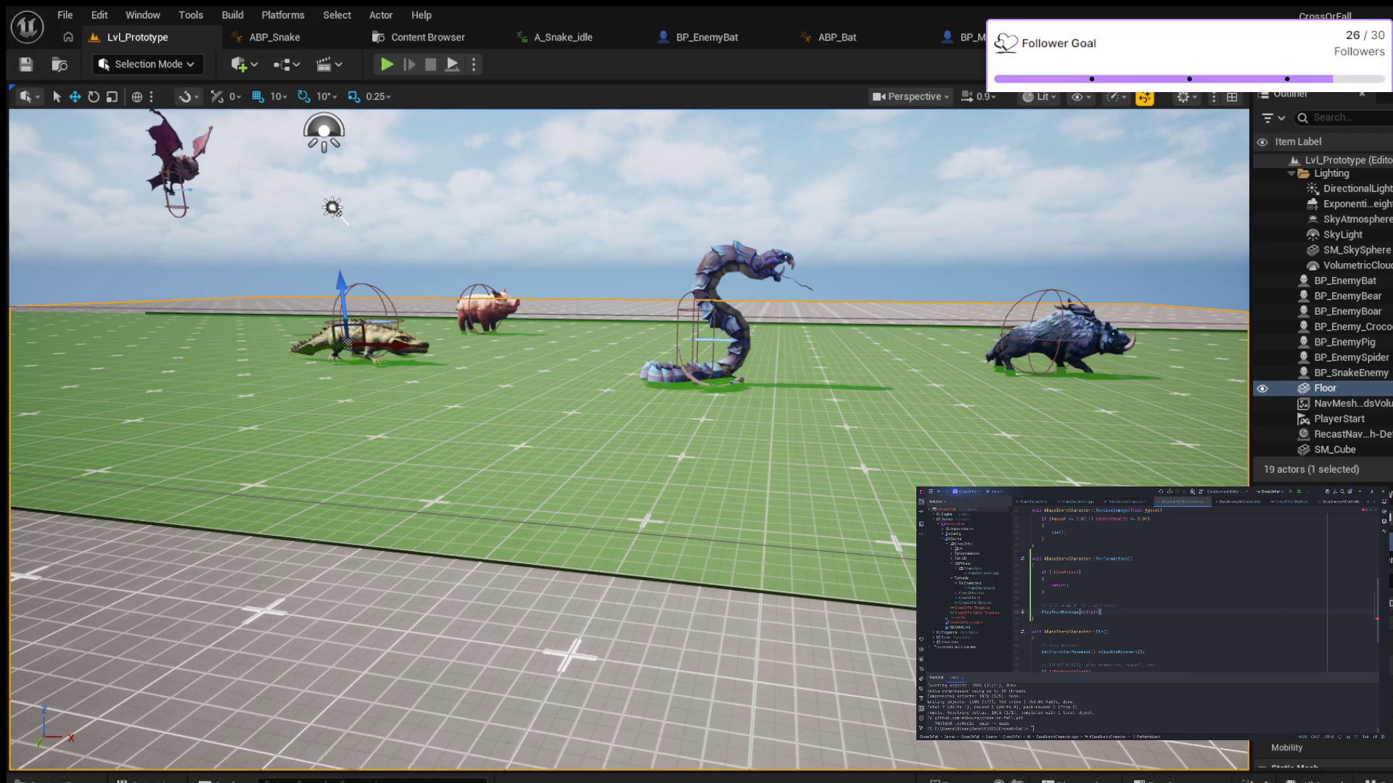